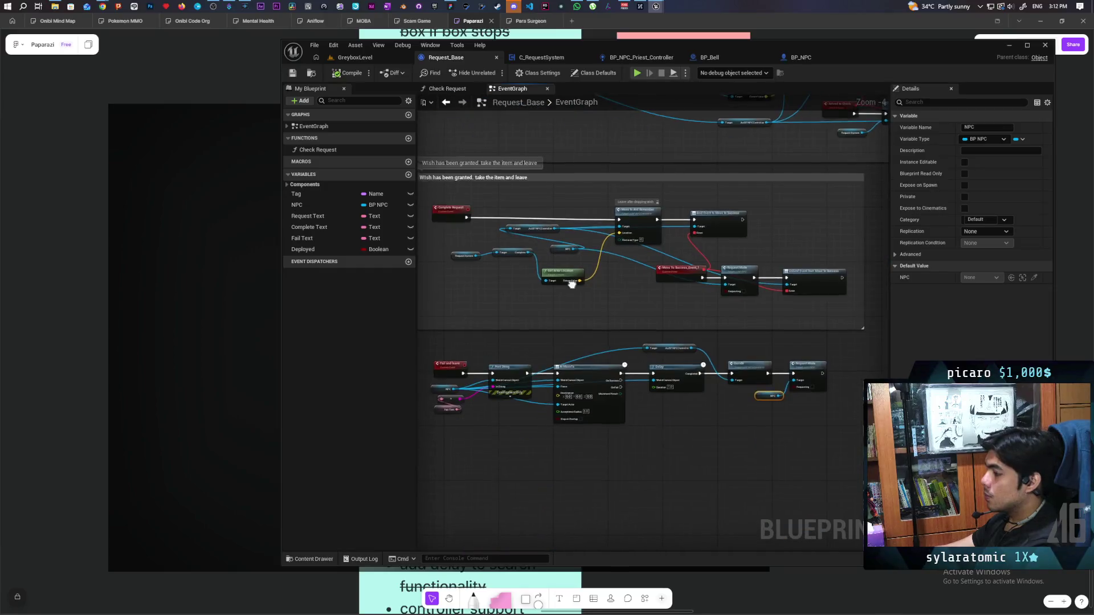
# - Wrap the lower fail nodes in a comment titled 'Fail and Leave'
pyautogui.moveTo(590, 221); pyautogui.dragTo(617, 247)
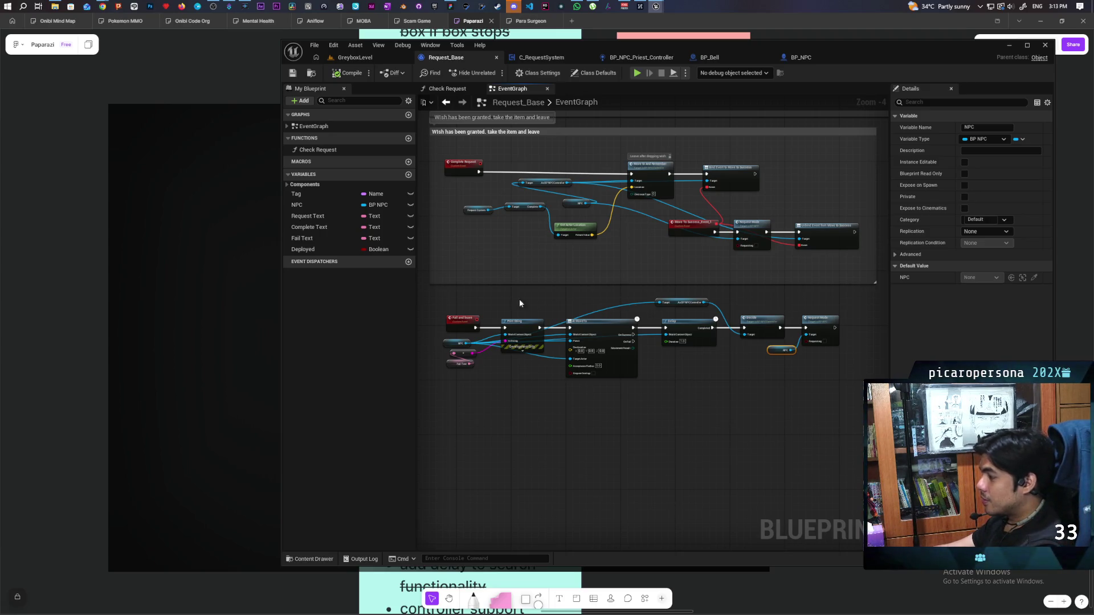
pyautogui.click(482, 302)
pyautogui.moveTo(439, 302)
pyautogui.mouseDown()
pyautogui.moveTo(716, 406)
pyautogui.moveTo(857, 430)
pyautogui.mouseUp()
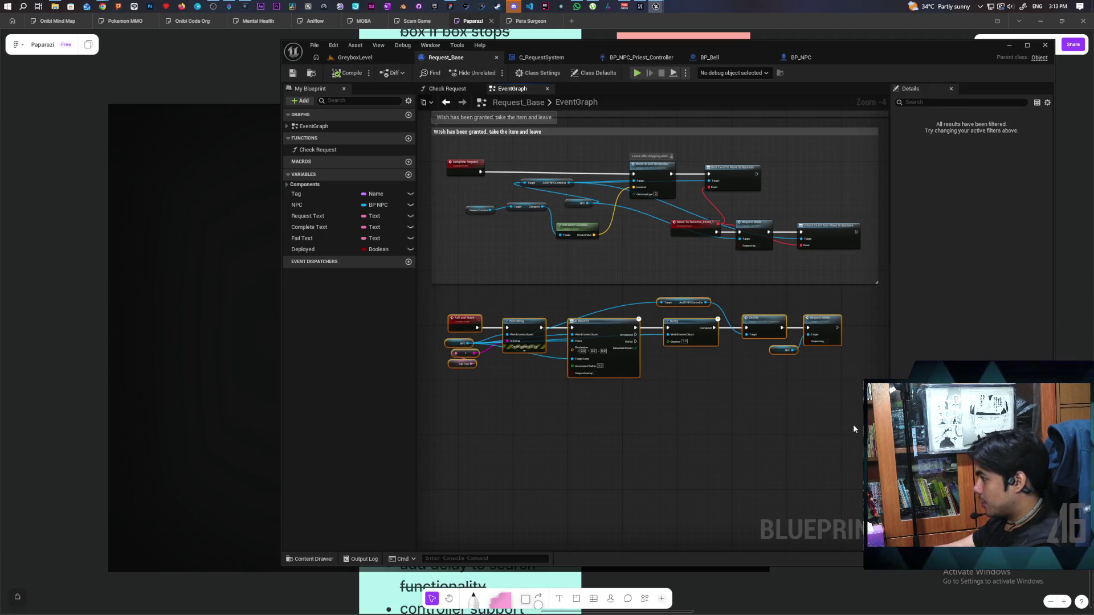
pyautogui.press('c')
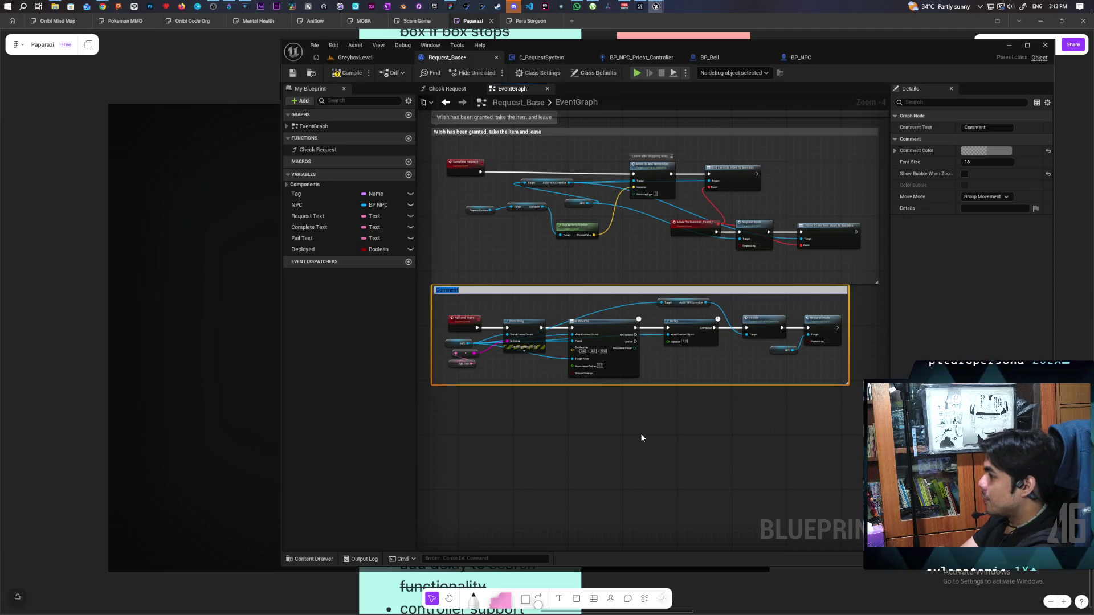
pyautogui.write('Fail and Leave')
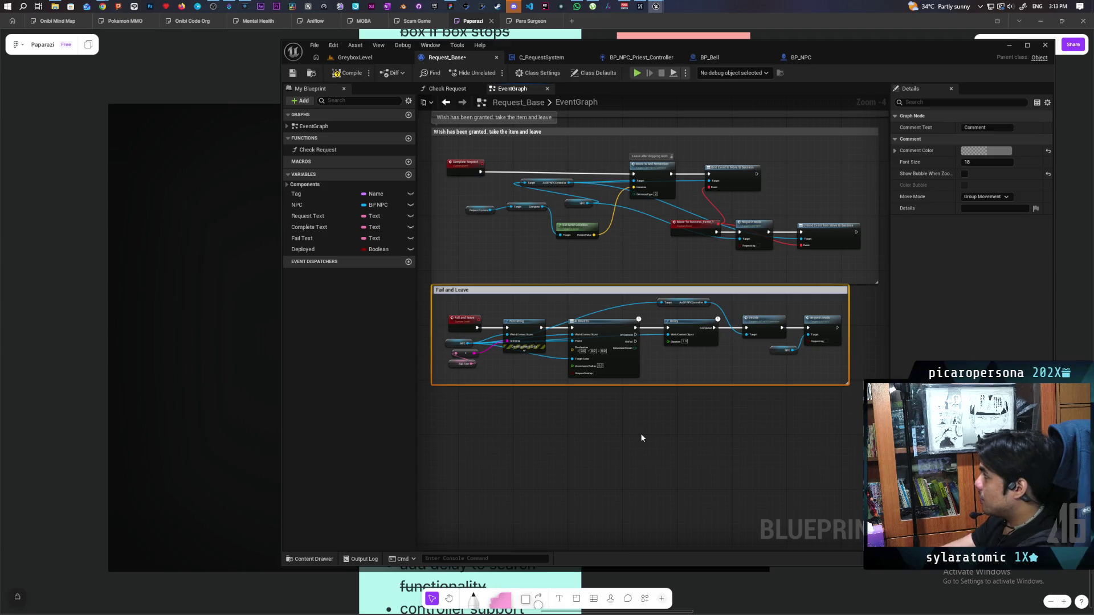
pyautogui.click(640, 436)
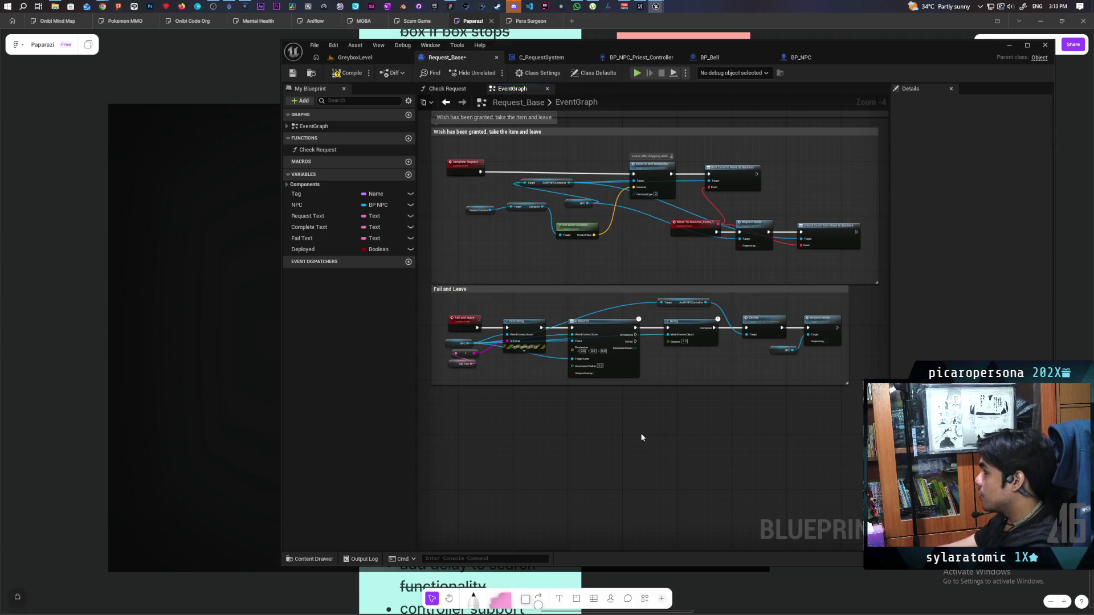
pyautogui.moveTo(766, 290)
pyautogui.mouseDown()
pyautogui.moveTo(765, 322)
pyautogui.moveTo(758, 297)
pyautogui.mouseUp()
# - Enable Show Bubble and Color Bubble on the comment, then compile and save Request_Base
pyautogui.click(964, 173)
pyautogui.click(964, 186)
pyautogui.click(293, 74)
pyautogui.scroll(-4, 570, 311)
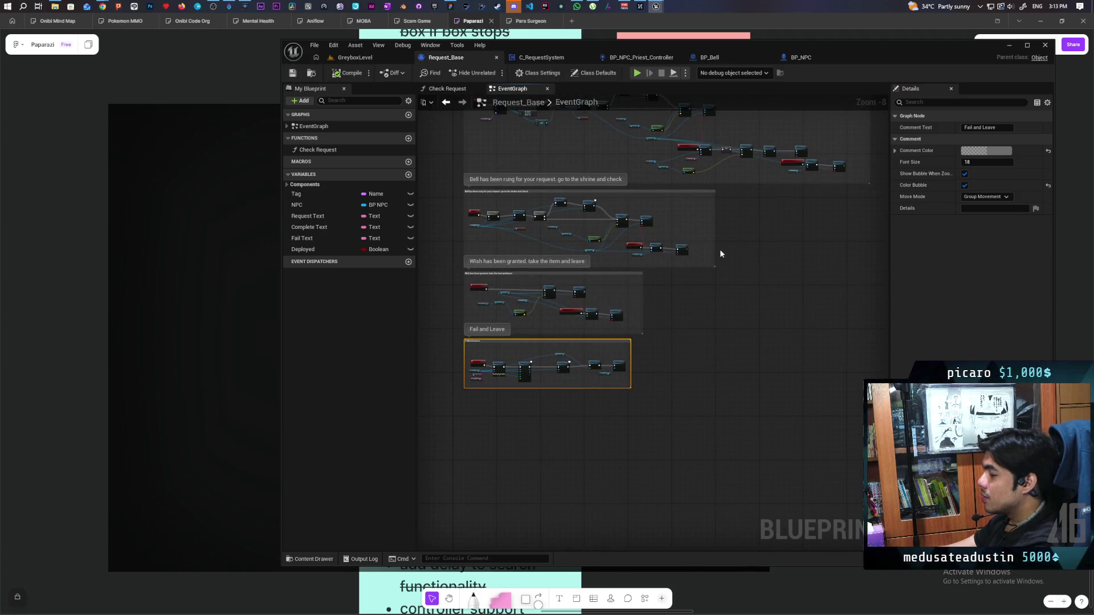
pyautogui.scroll(6, 712, 307)
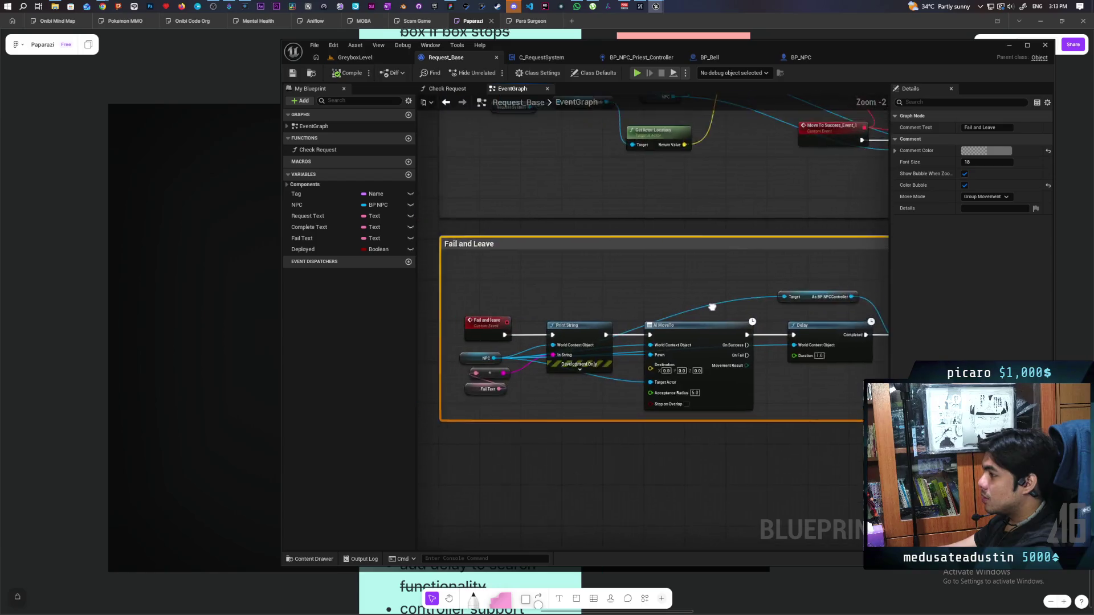
# - Switch to the GreyboxLevel viewport and turn the view toward the bushes and arch
pyautogui.moveTo(711, 307); pyautogui.dragTo(694, 303)
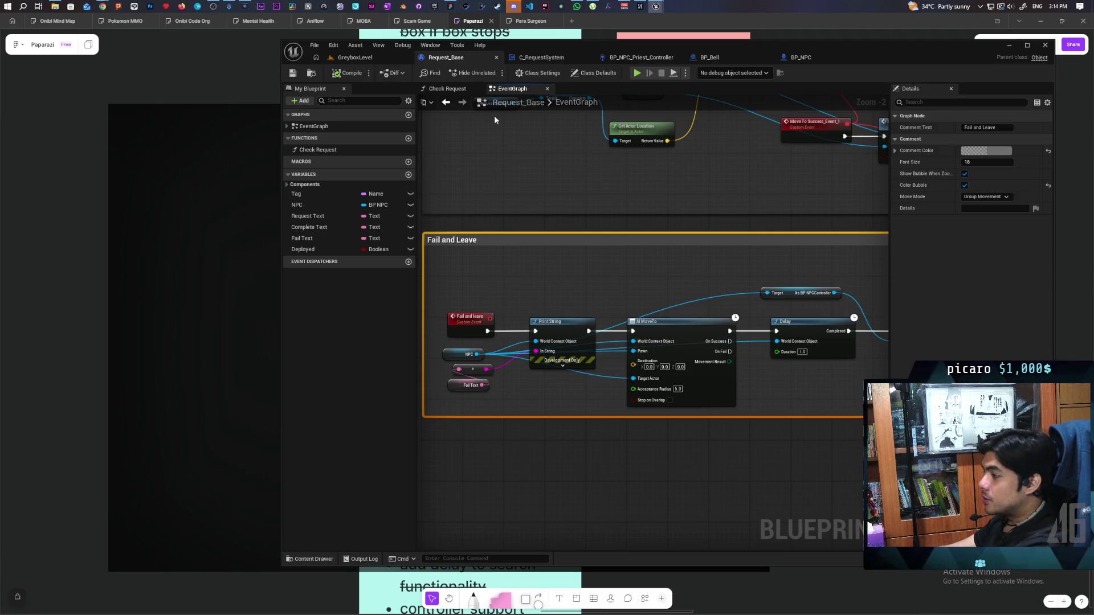
pyautogui.click(351, 57)
pyautogui.moveTo(535, 398); pyautogui.dragTo(604, 398)
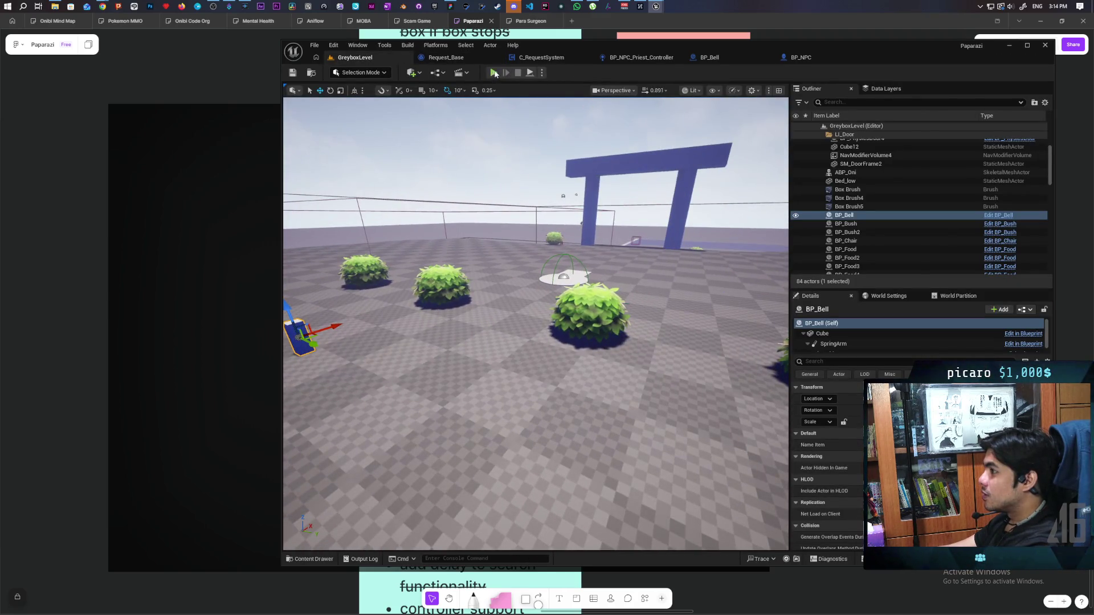
# - Start Play In Editor and walk the character to the bell block, pressing E
pyautogui.click(493, 73)
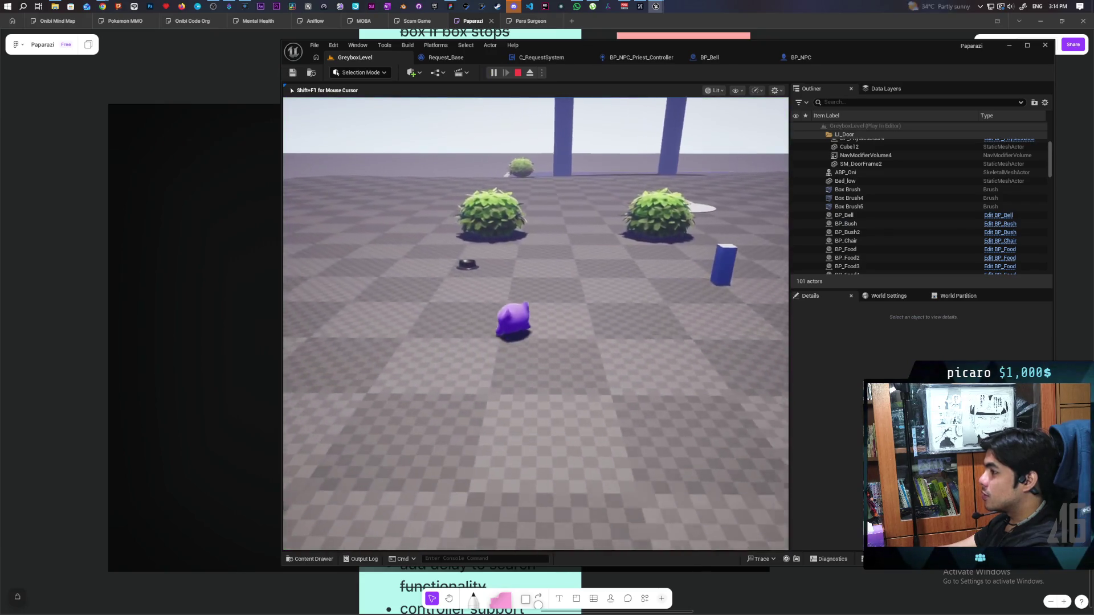
pyautogui.press('w')
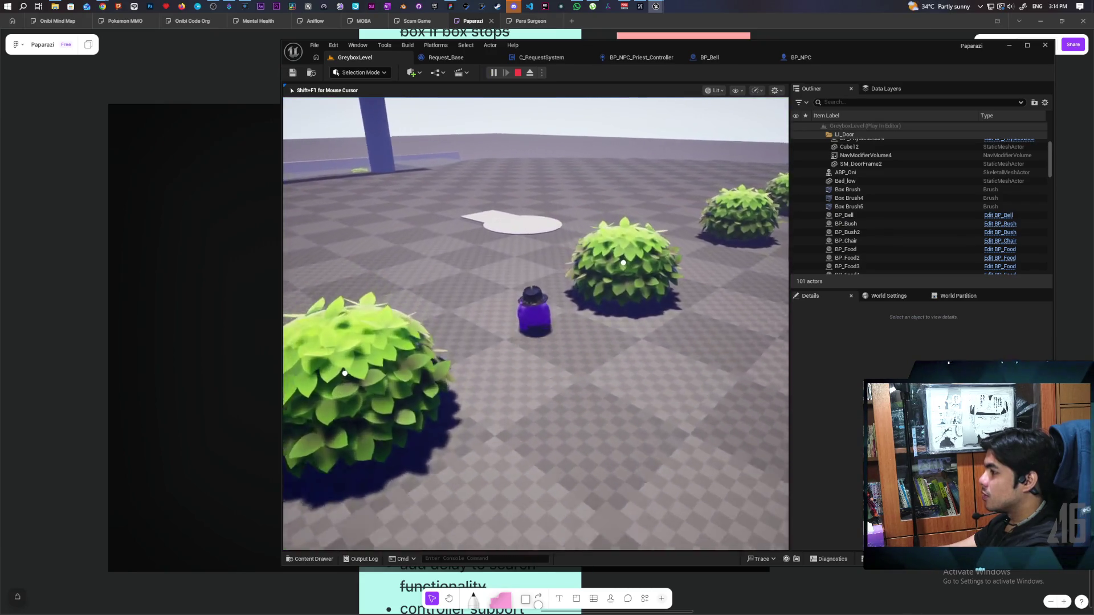
pyautogui.press('w')
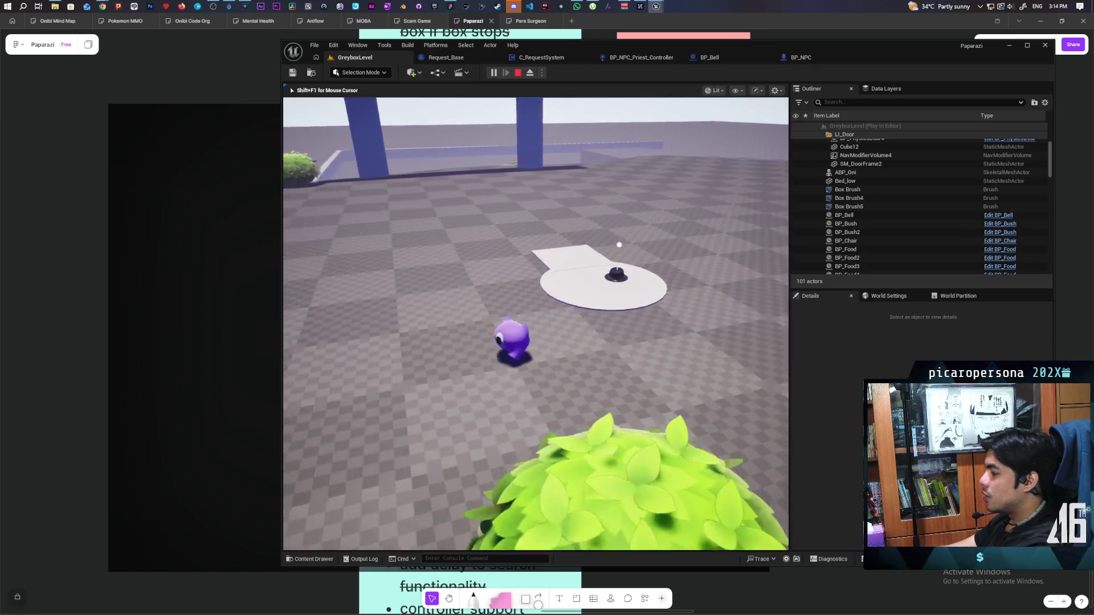
pyautogui.press('w')
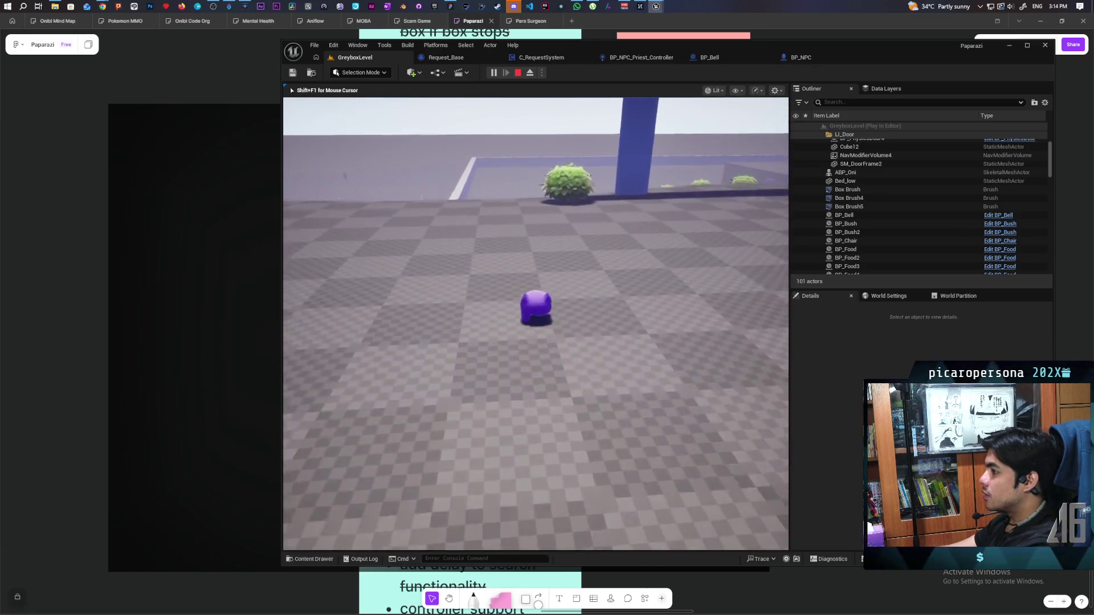
pyautogui.press('w')
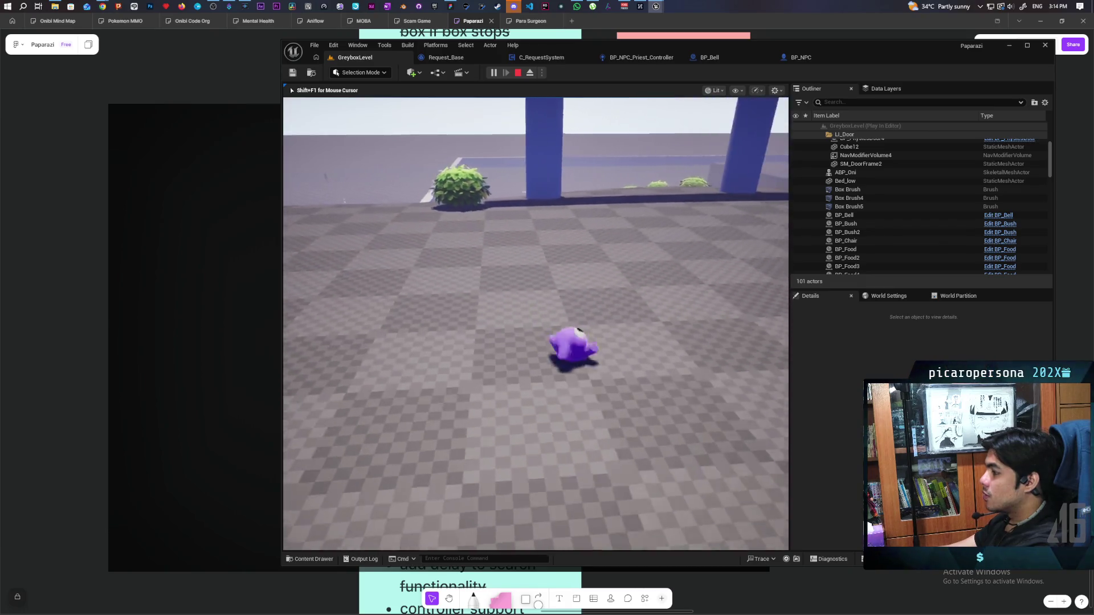
pyautogui.press('w')
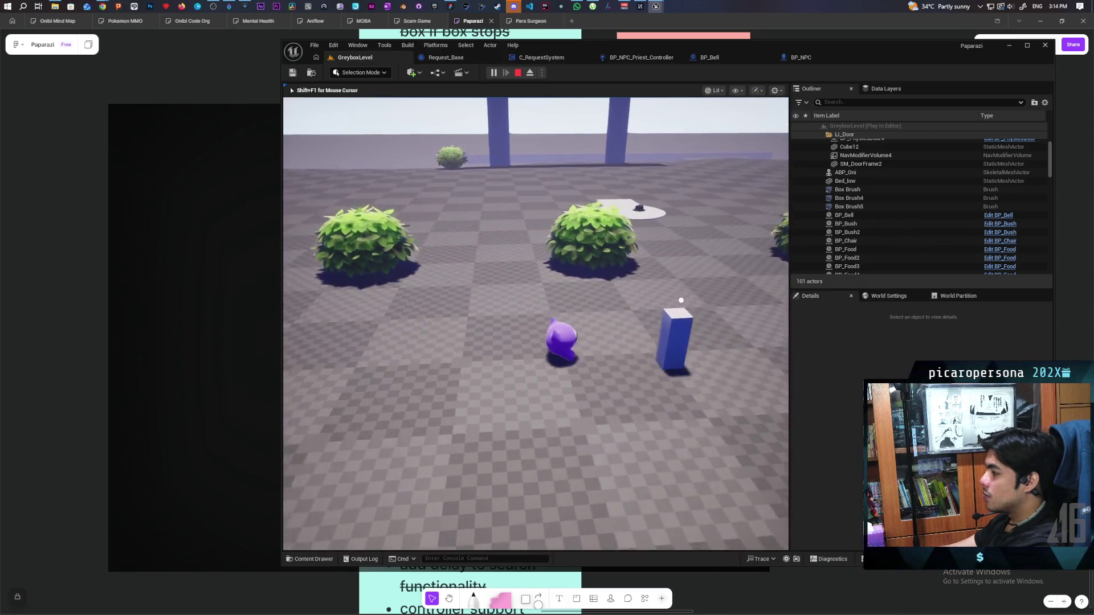
pyautogui.press('w')
pyautogui.press('e')
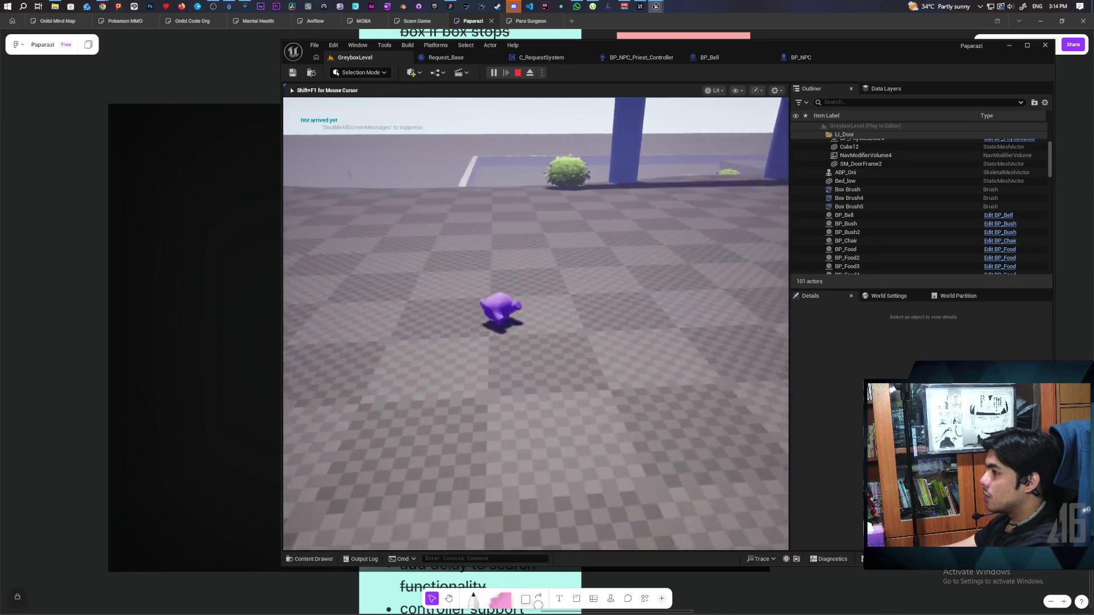
# - Walk around the bushes, return beside the bell, ring it with F, and head for the bush
pyautogui.press('w')
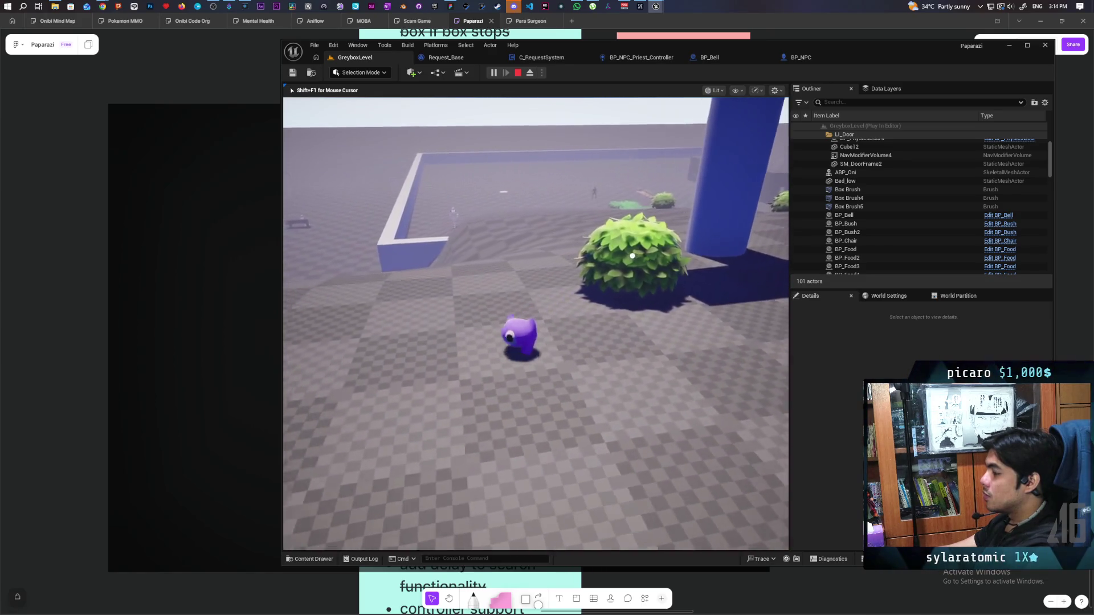
pyautogui.press('w')
pyautogui.press('w')
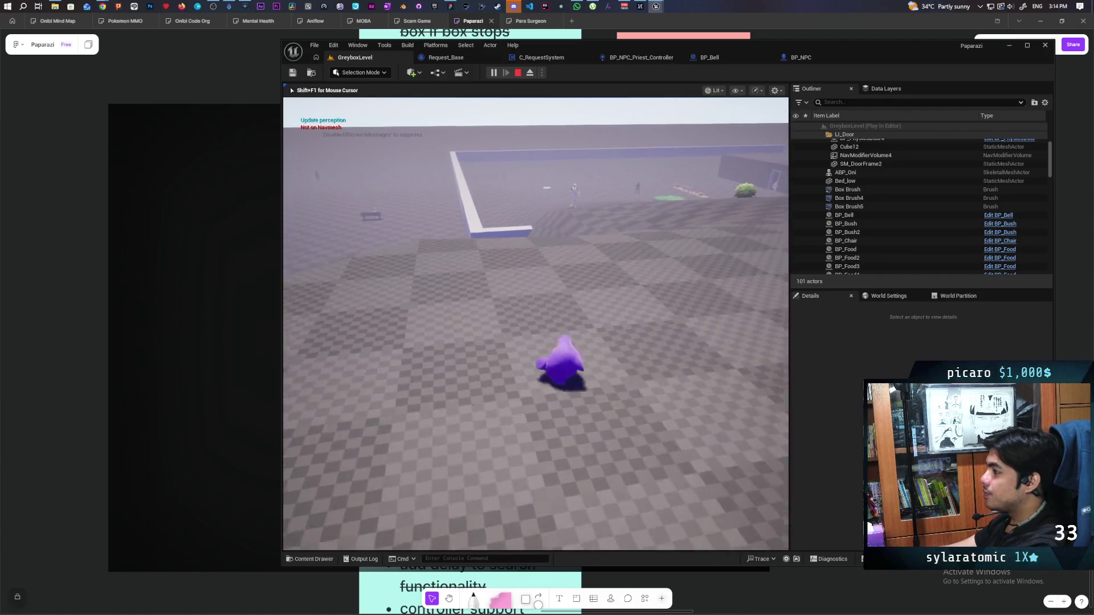
pyautogui.press('w')
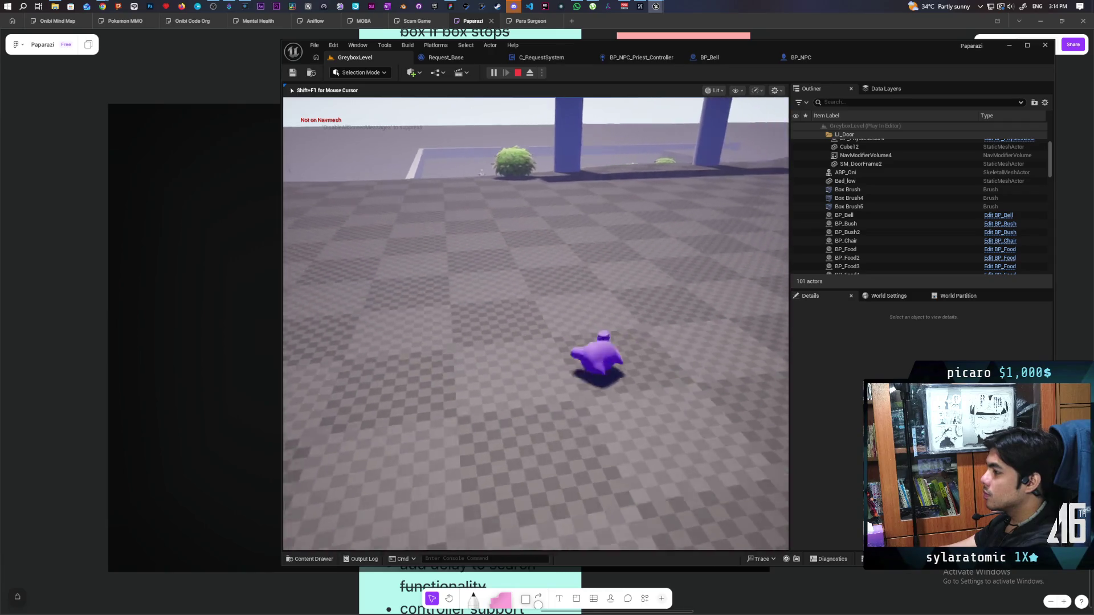
pyautogui.press('w')
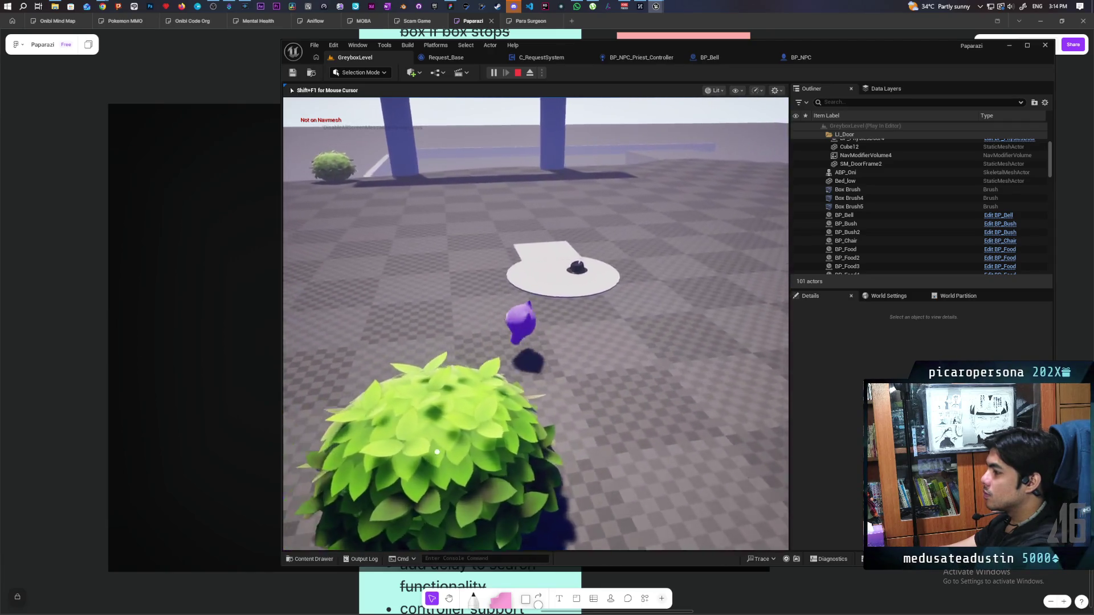
pyautogui.press('w')
pyautogui.press('w')
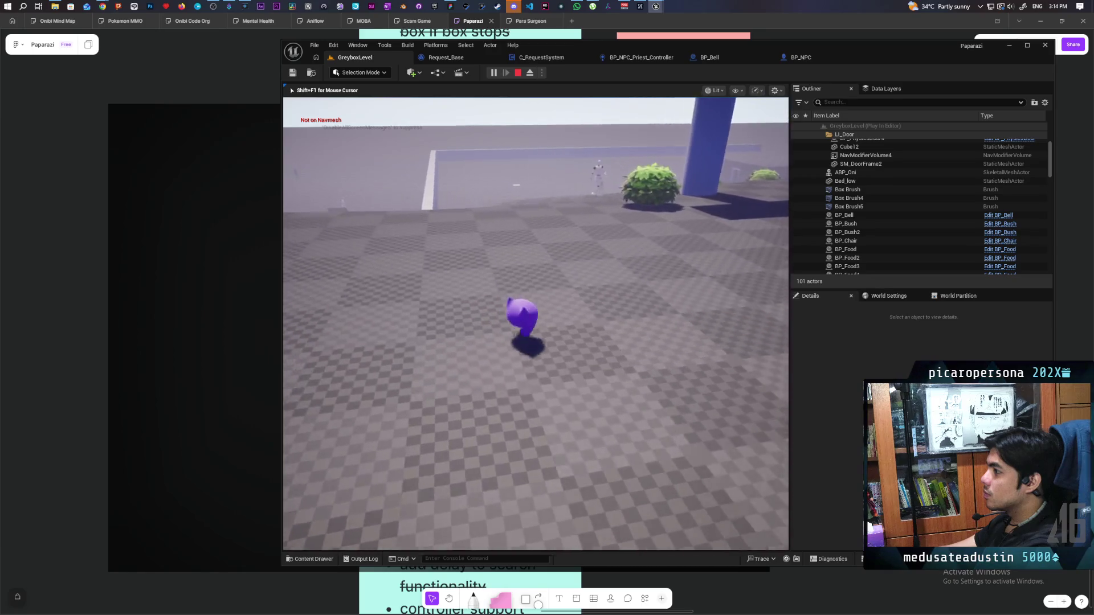
pyautogui.press('w')
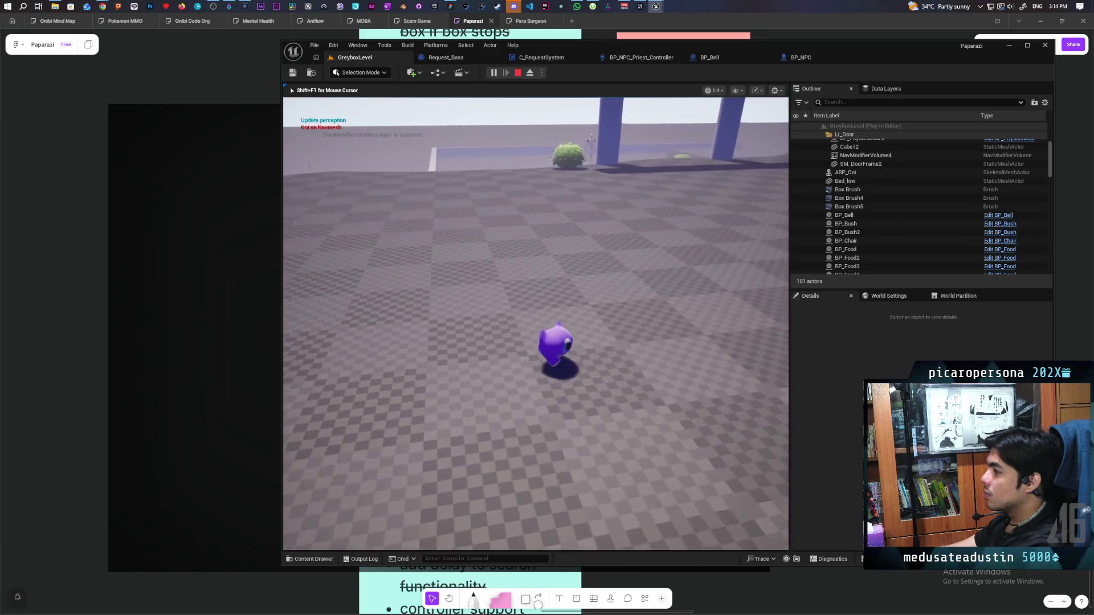
pyautogui.press('w')
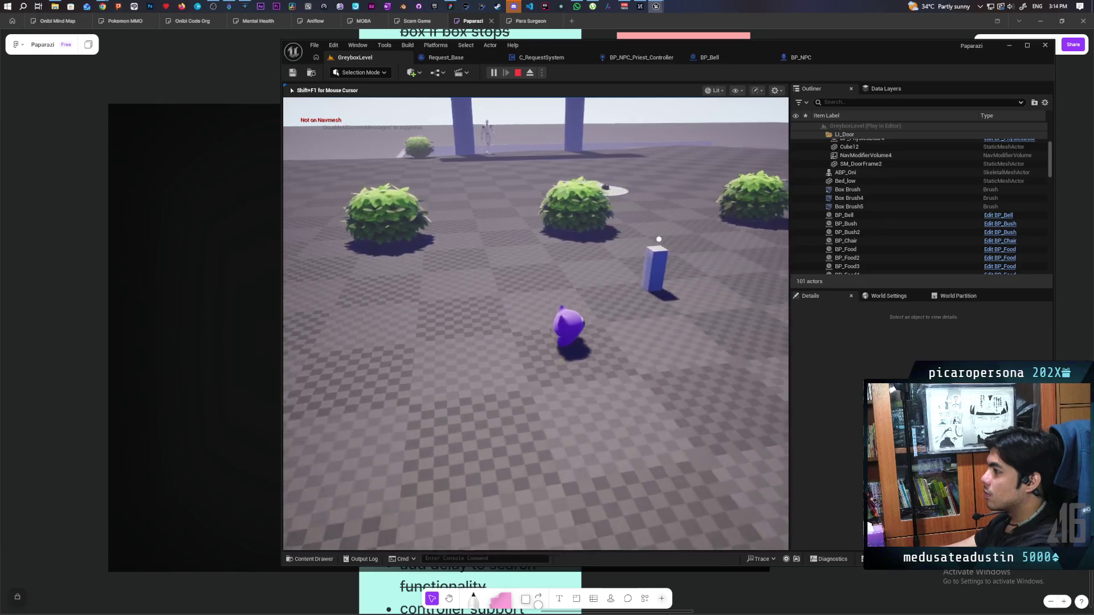
pyautogui.press('s')
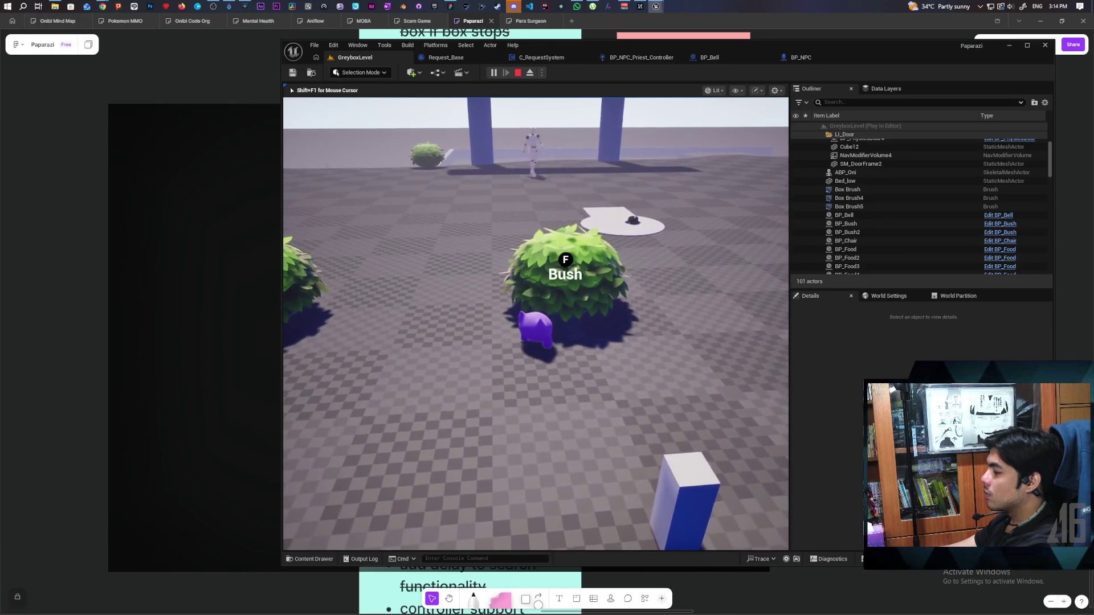
pyautogui.press('s')
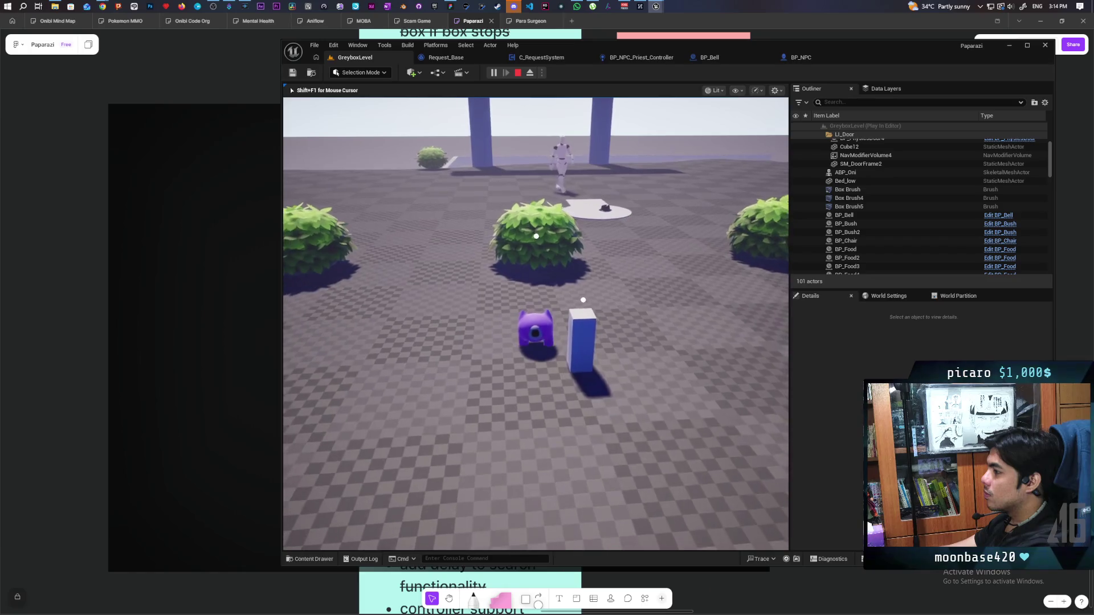
pyautogui.press('d')
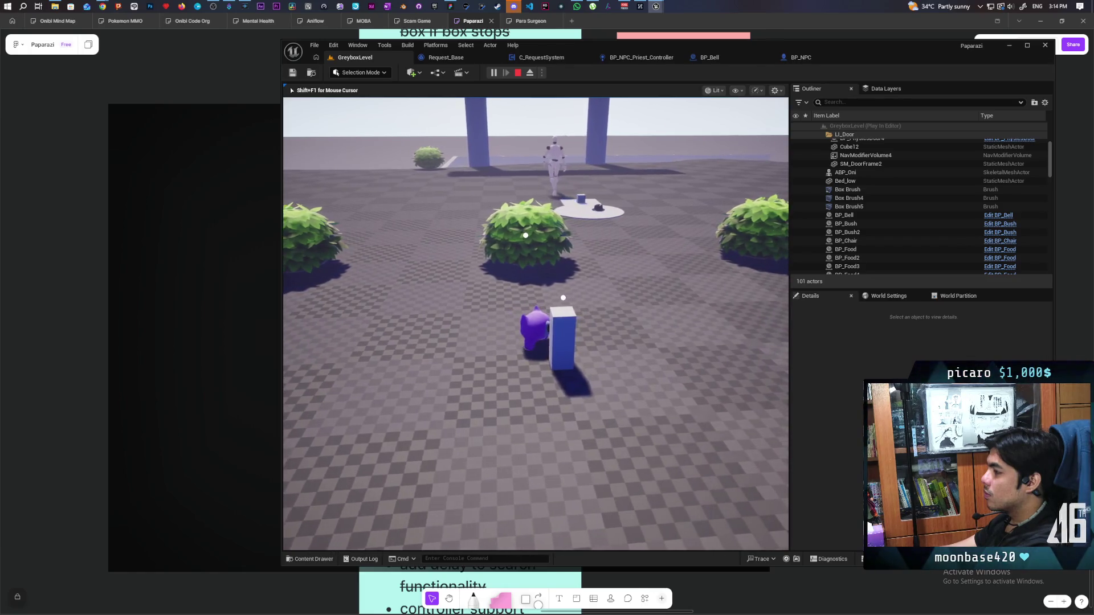
pyautogui.press('f')
pyautogui.press('w')
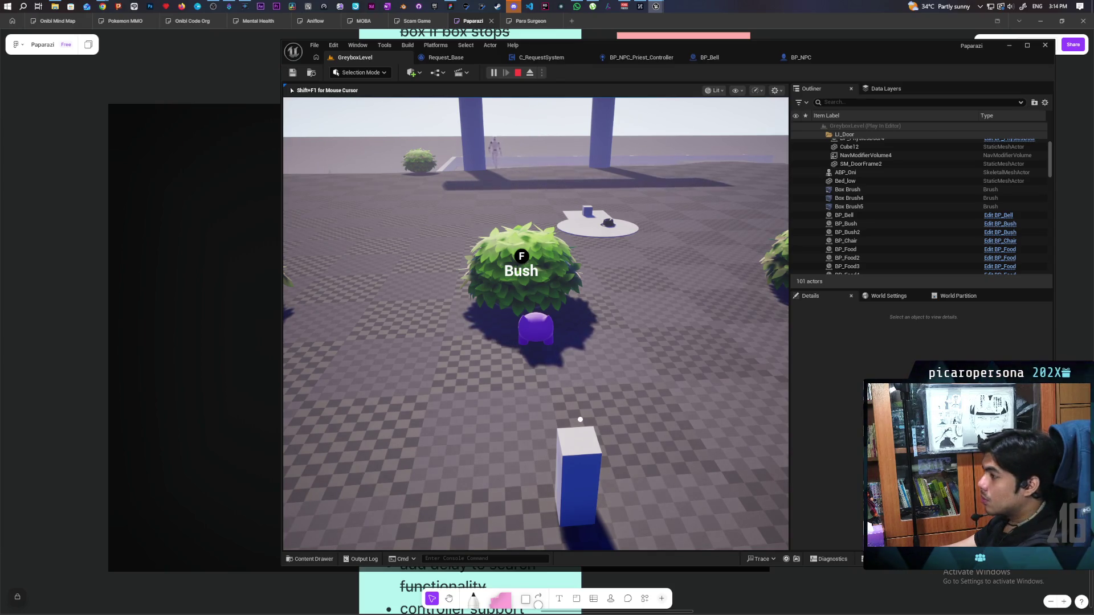
# - Summon the NPC with the bell, offer it the bush with F, then stop the session with Esc
pyautogui.press('a')
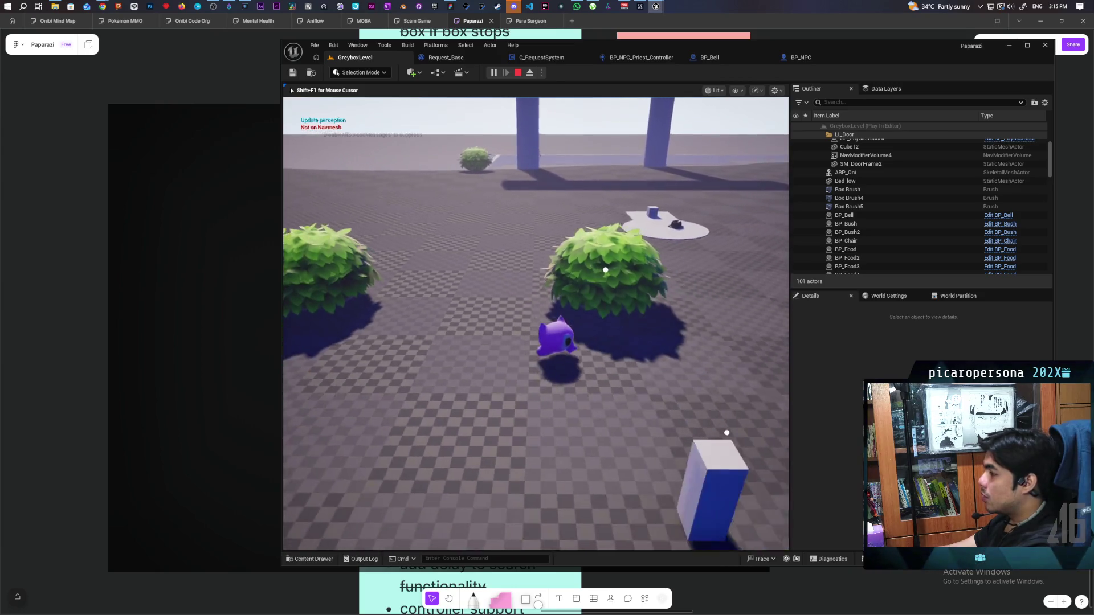
pyautogui.press('w')
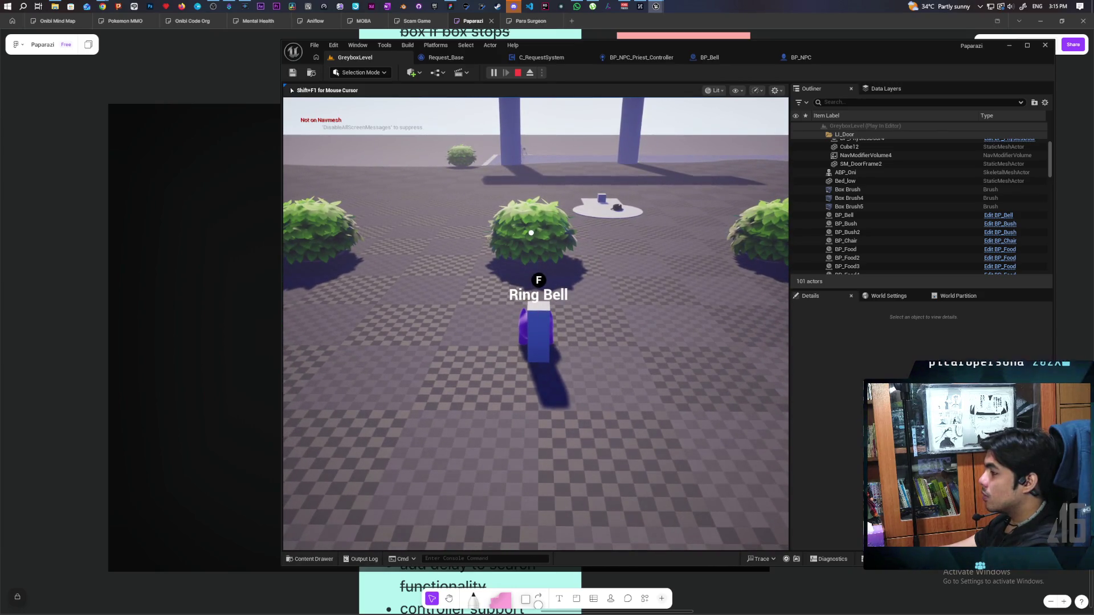
pyautogui.press('f')
pyautogui.press('w')
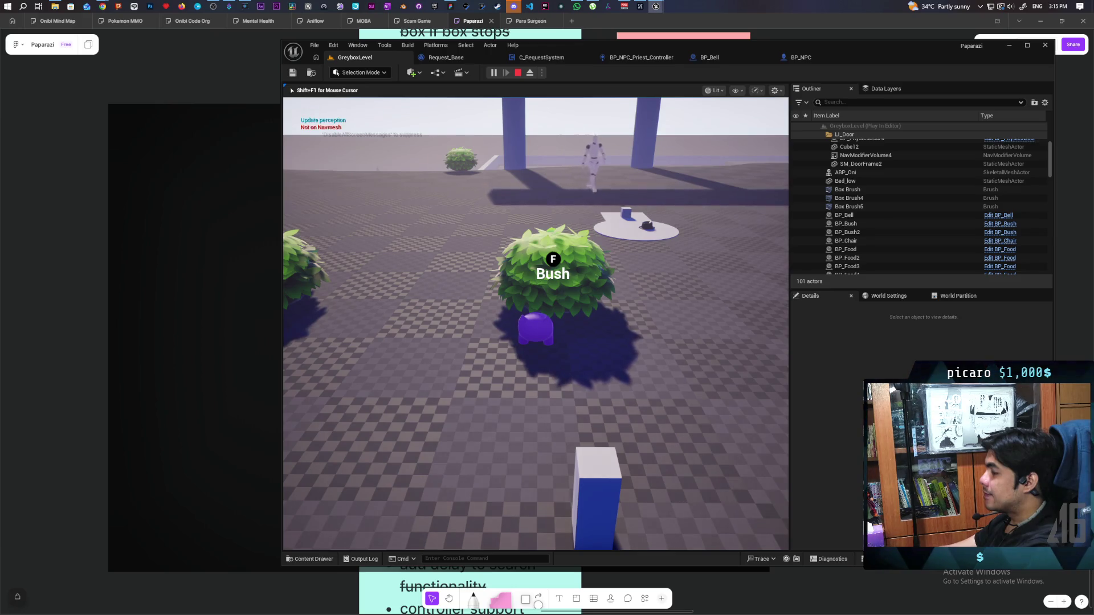
pyautogui.press('f')
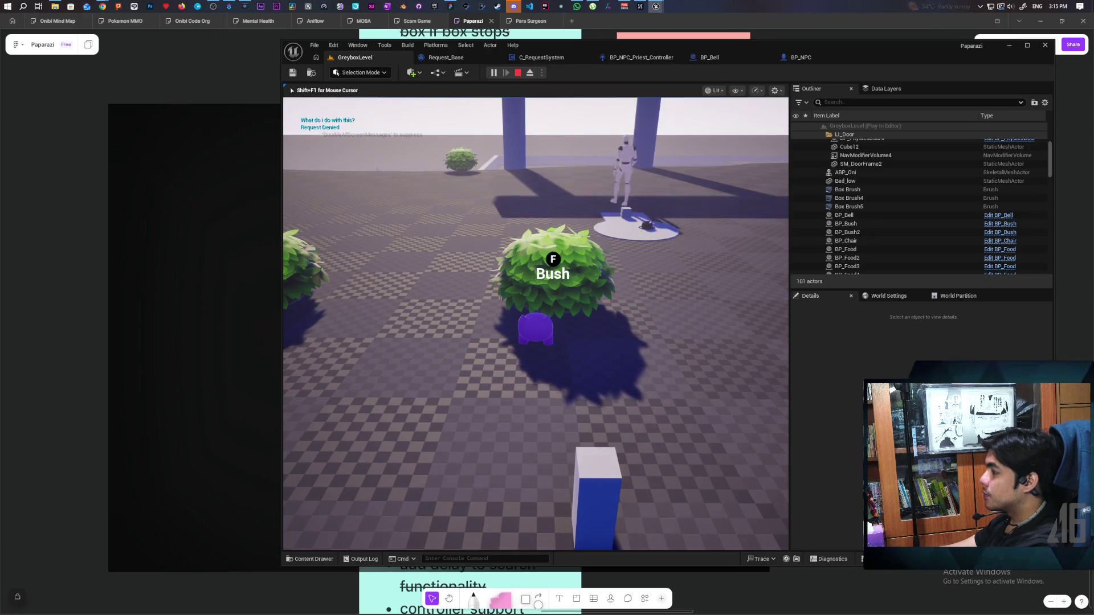
pyautogui.press('Escape')
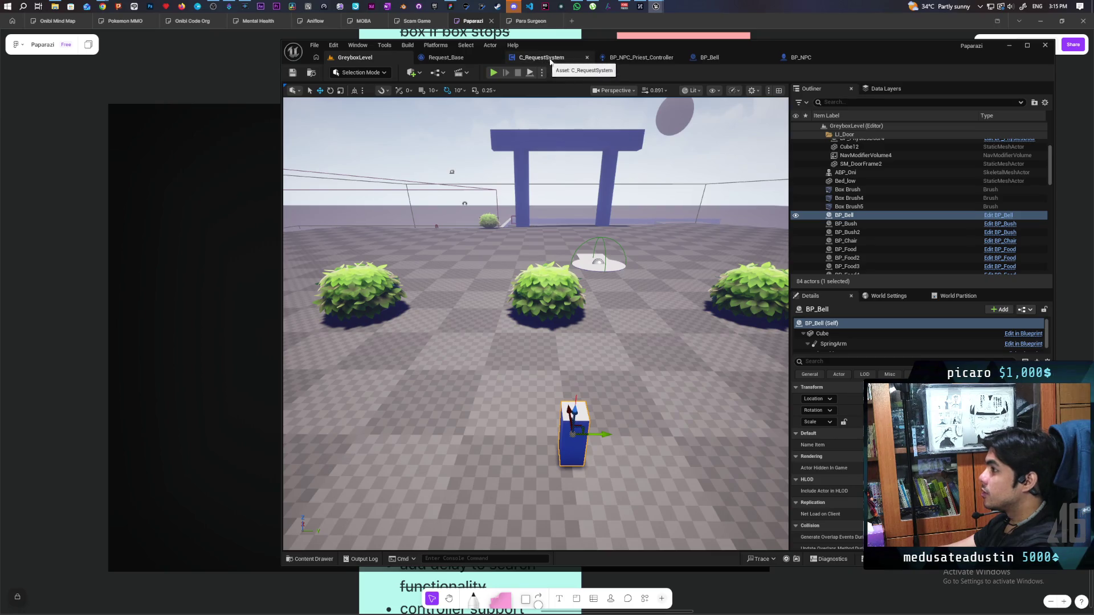
# - Open C_RequestSystem's EventGraph showing the Check Request chain feeding Find Viable Item
pyautogui.click(554, 59)
pyautogui.scroll(-4, 636, 169)
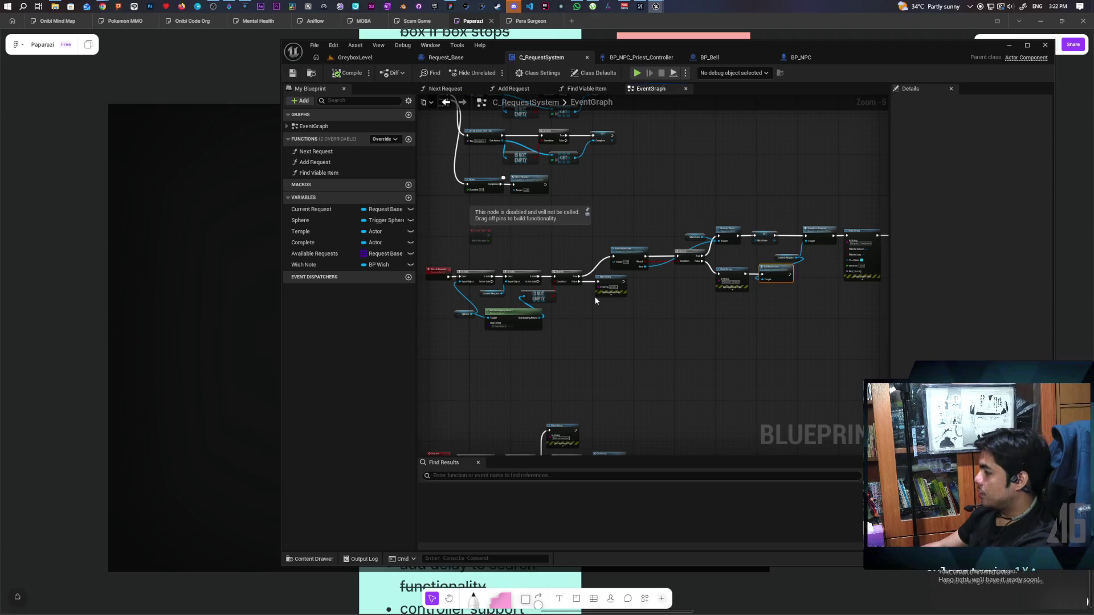
pyautogui.scroll(2, 590, 351)
pyautogui.scroll(1, 589, 351)
pyautogui.moveTo(590, 351)
pyautogui.mouseDown()
pyautogui.moveTo(711, 384)
pyautogui.moveTo(627, 255)
pyautogui.mouseUp()
pyautogui.scroll(-3, 627, 255)
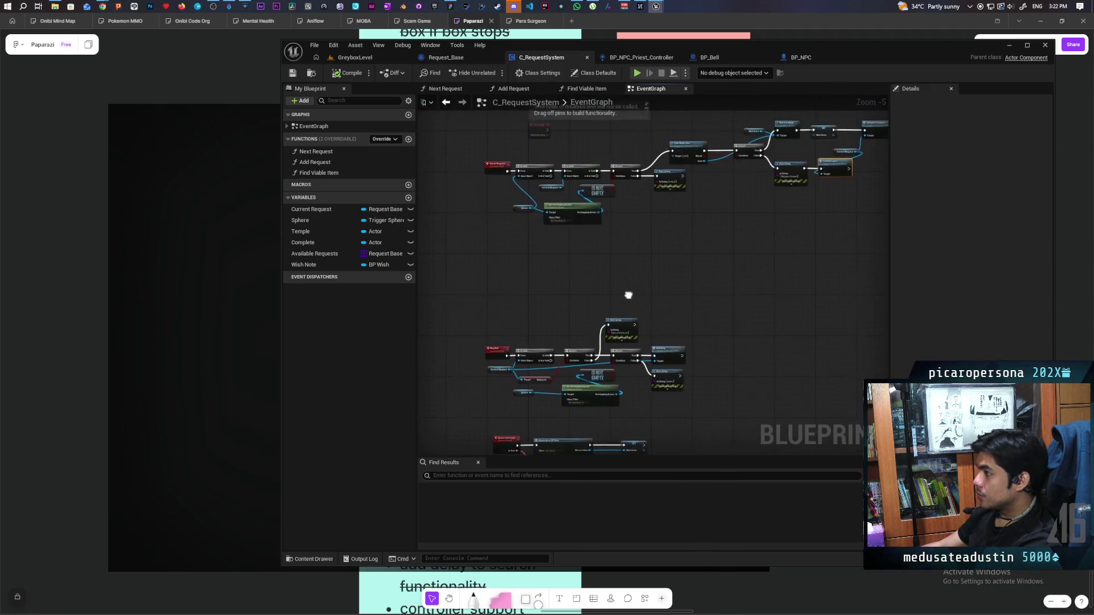
pyautogui.scroll(3, 627, 298)
pyautogui.moveTo(633, 344); pyautogui.dragTo(608, 365)
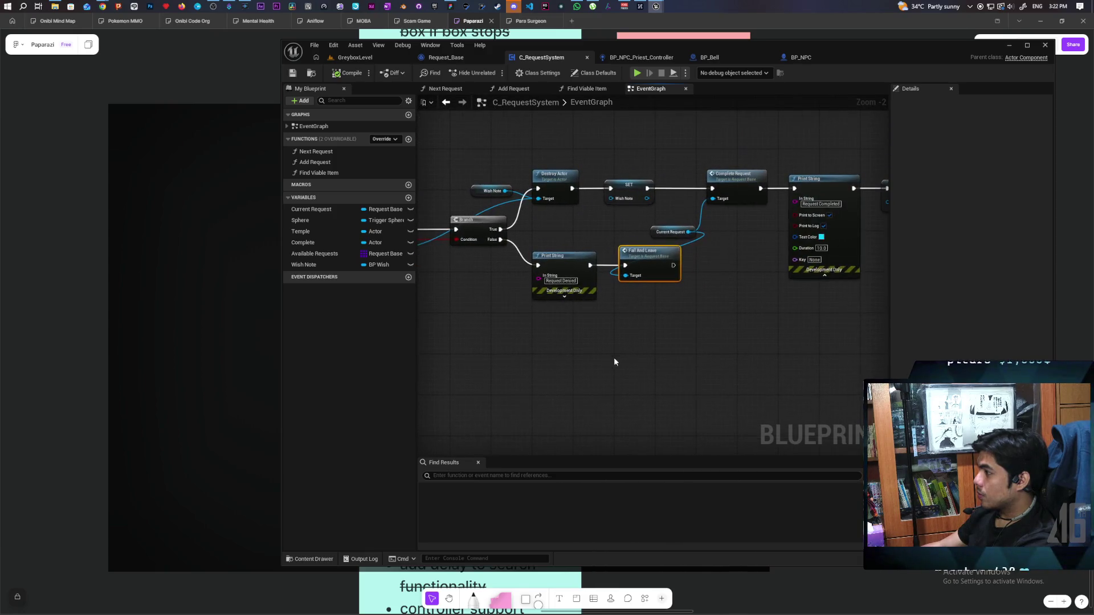
pyautogui.click(634, 342)
pyautogui.moveTo(636, 320)
pyautogui.mouseDown()
pyautogui.moveTo(610, 432)
pyautogui.moveTo(665, 378)
pyautogui.moveTo(711, 374)
pyautogui.moveTo(559, 383)
pyautogui.mouseUp()
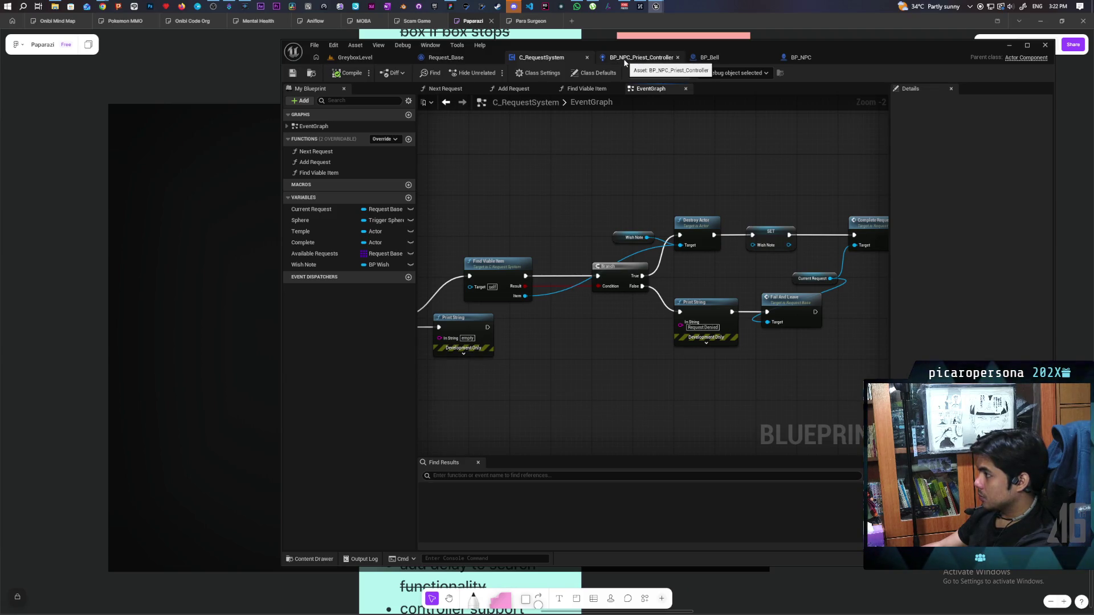
pyautogui.click(466, 57)
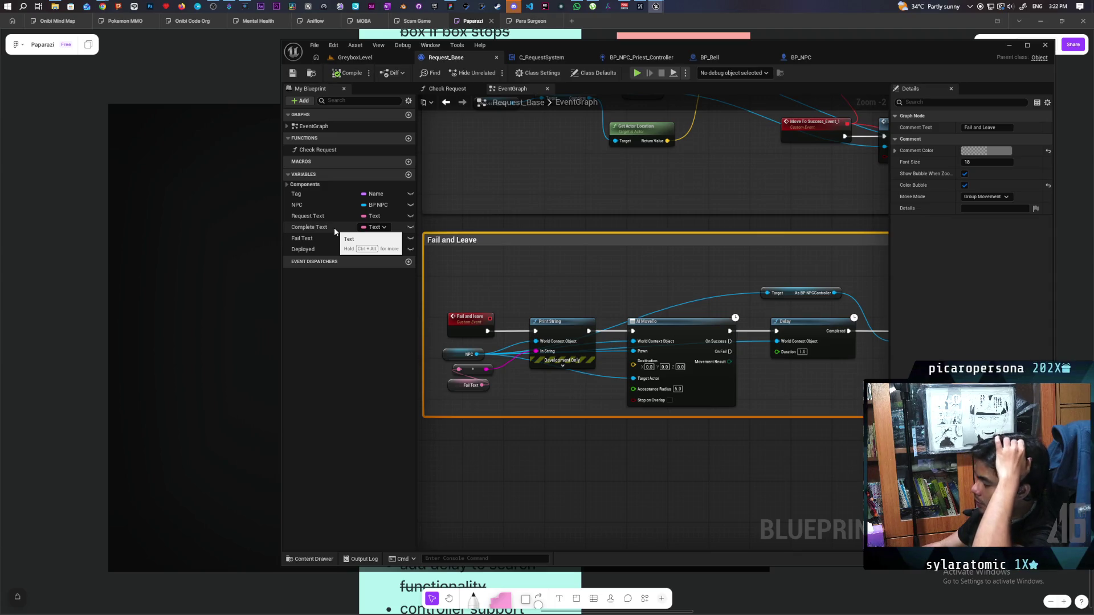
# - Try Complete Text as a Text array, revert it to a single Text, and select it
pyautogui.rightClick(368, 230)
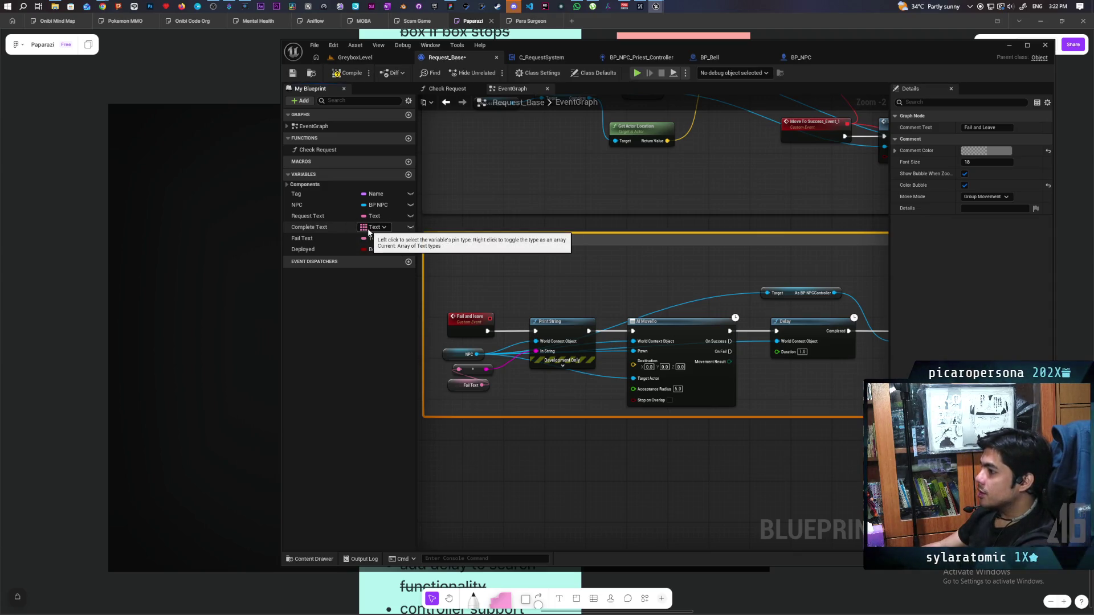
pyautogui.click(368, 229)
pyautogui.rightClick(375, 227)
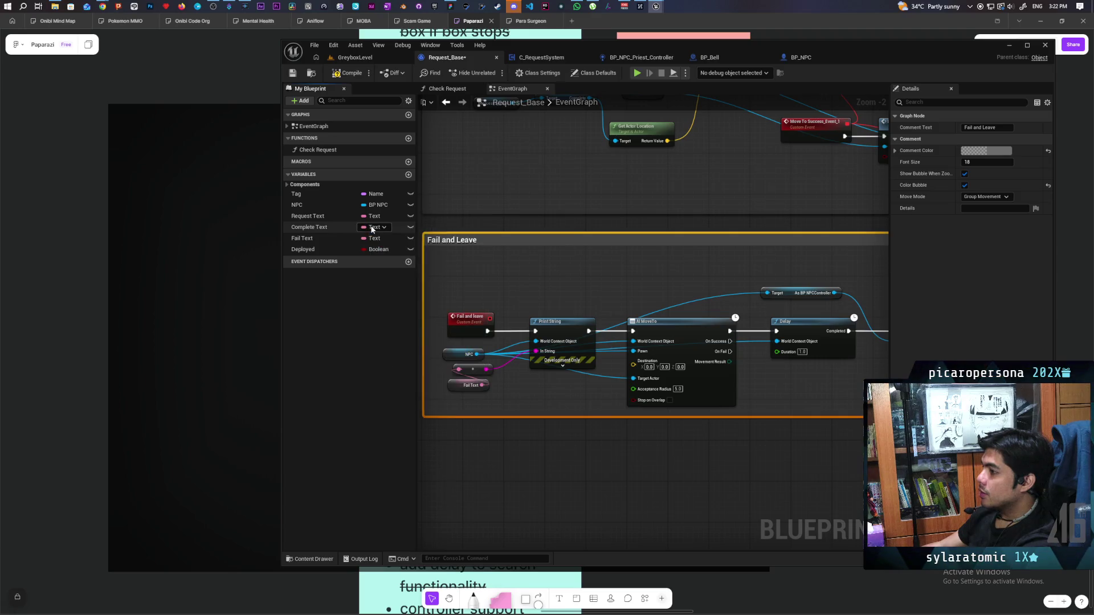
pyautogui.click(332, 228)
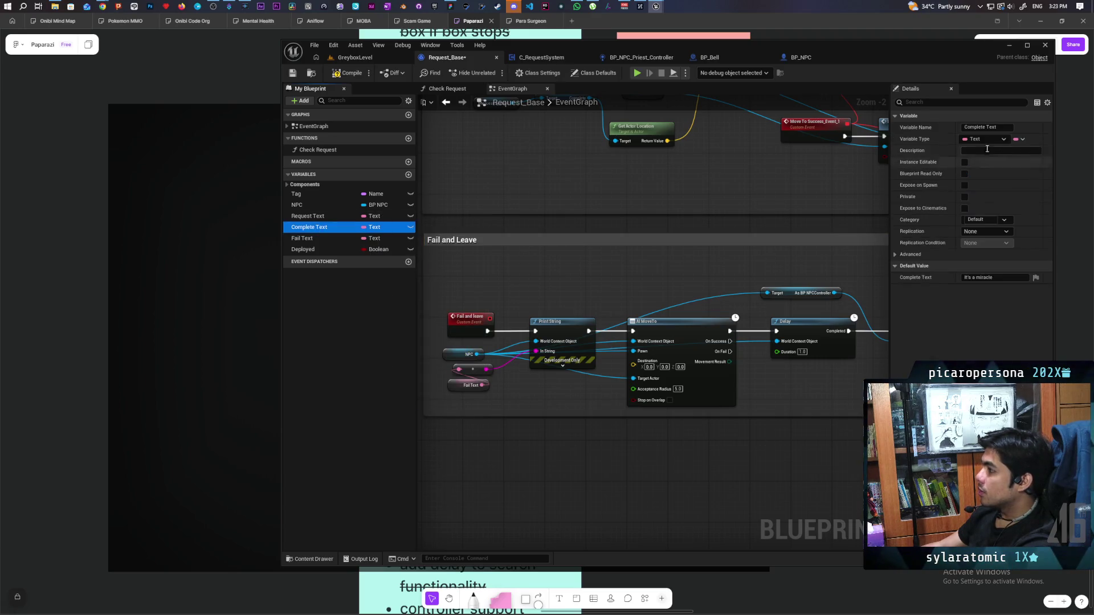
pyautogui.click(1018, 139)
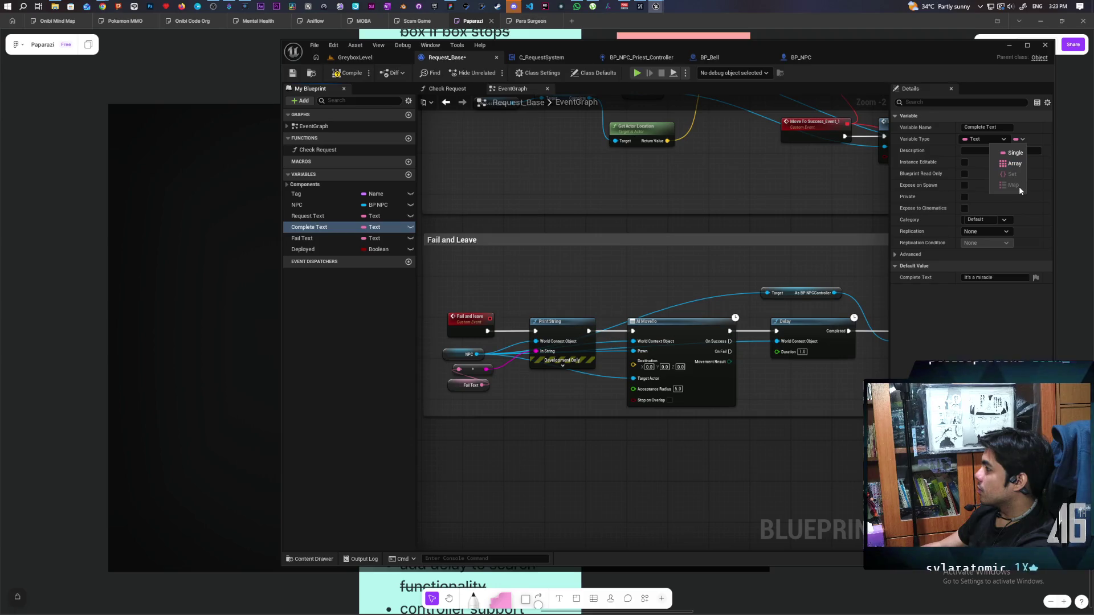
pyautogui.click(979, 139)
# - Set Complete Text's Variable Type to Gameplay Tag Query and compile
pyautogui.click(979, 139)
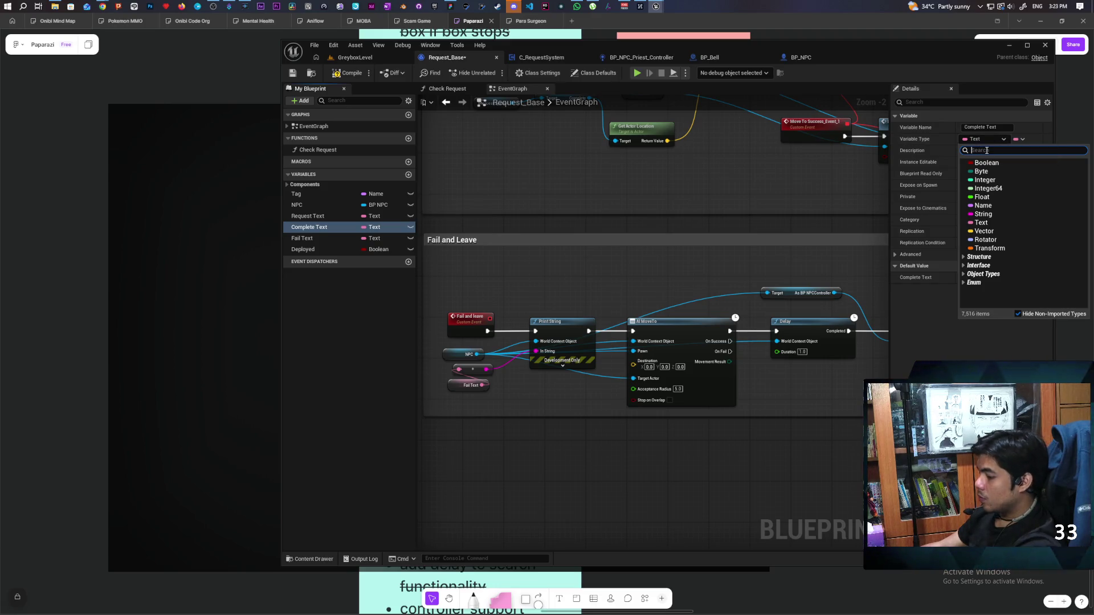
pyautogui.write('tag')
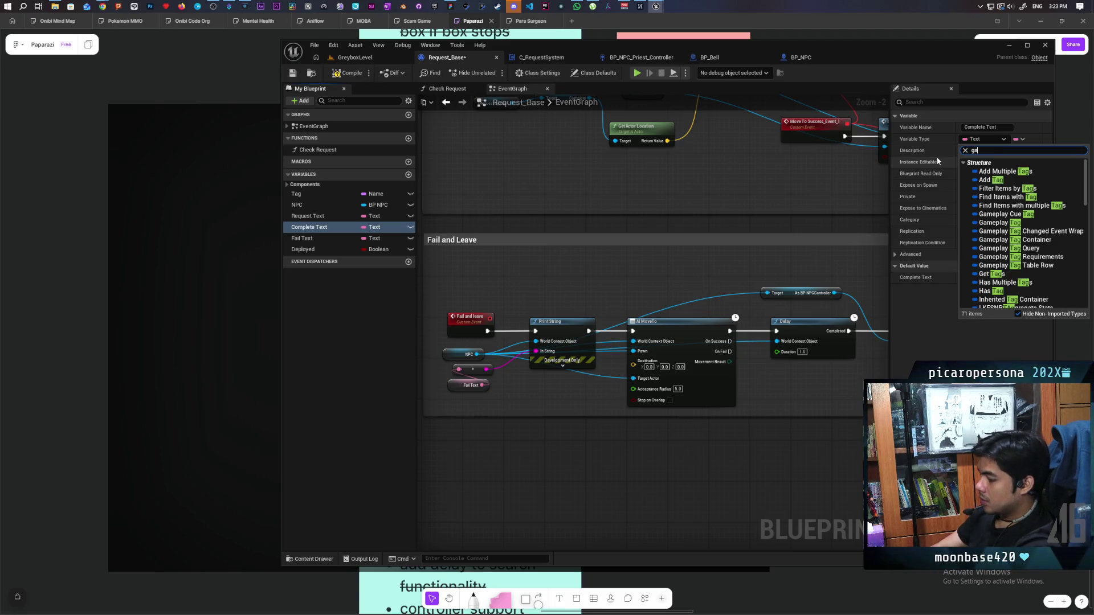
pyautogui.press('BackSpace')
pyautogui.press('BackSpace')
pyautogui.press('BackSpace')
pyautogui.write('gameplay ')
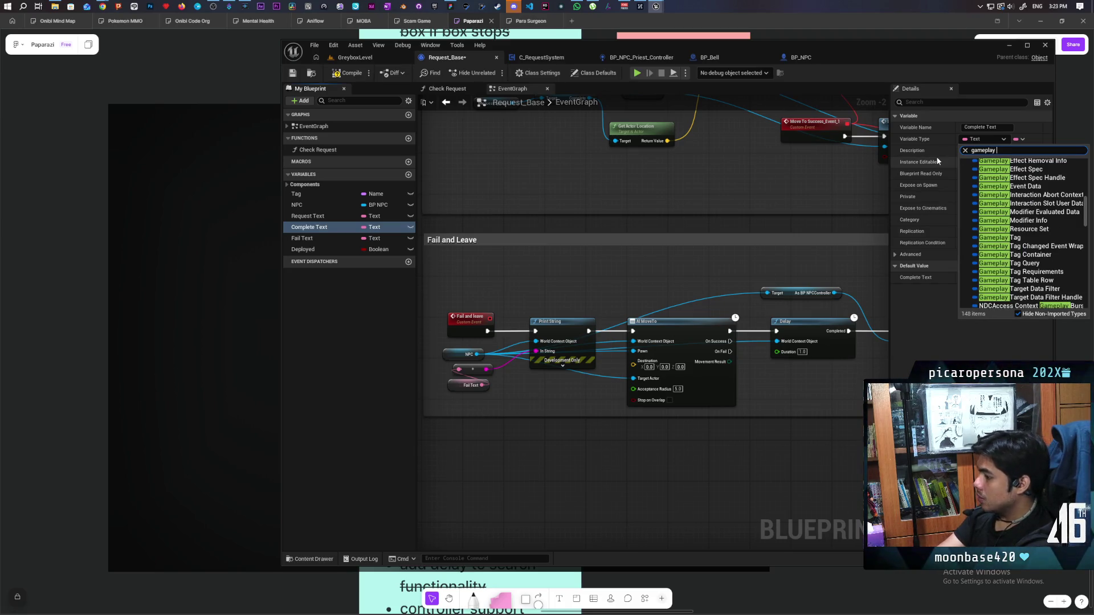
pyautogui.write('tag')
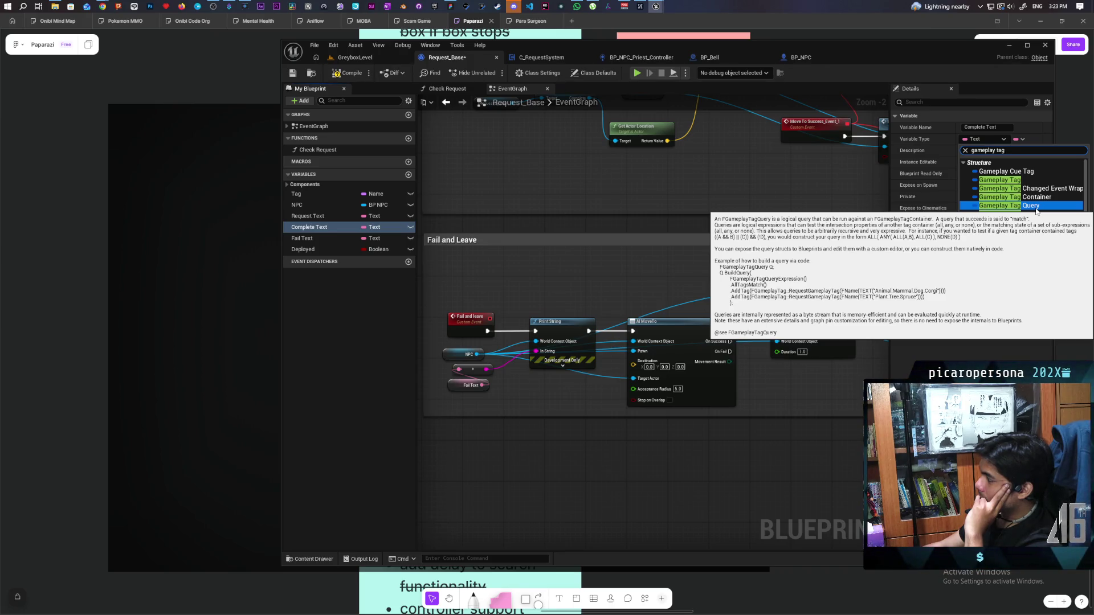
pyautogui.click(1035, 207)
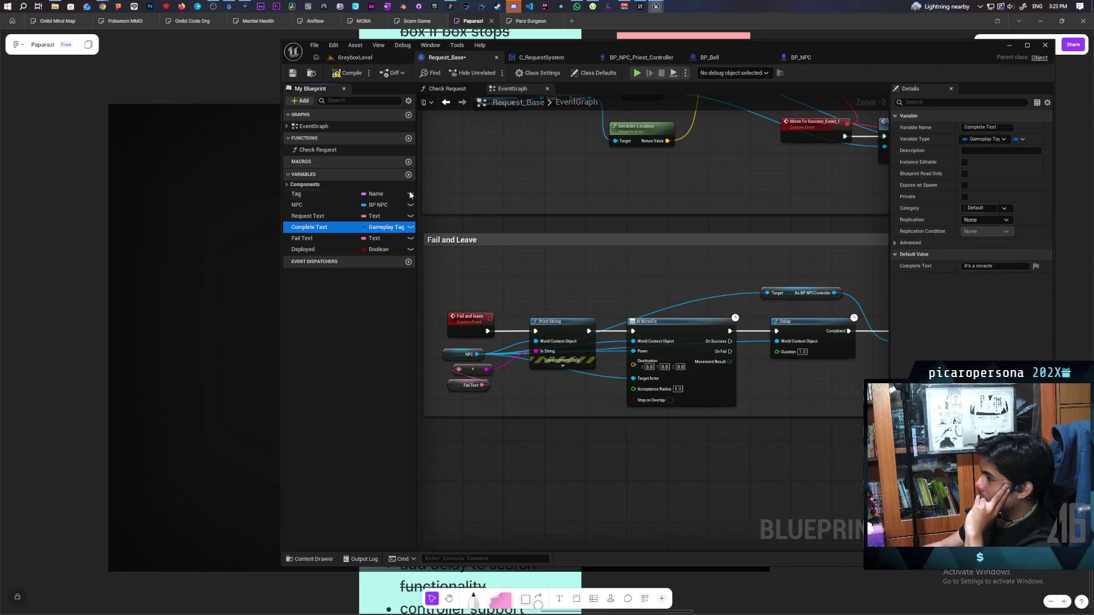
pyautogui.click(347, 73)
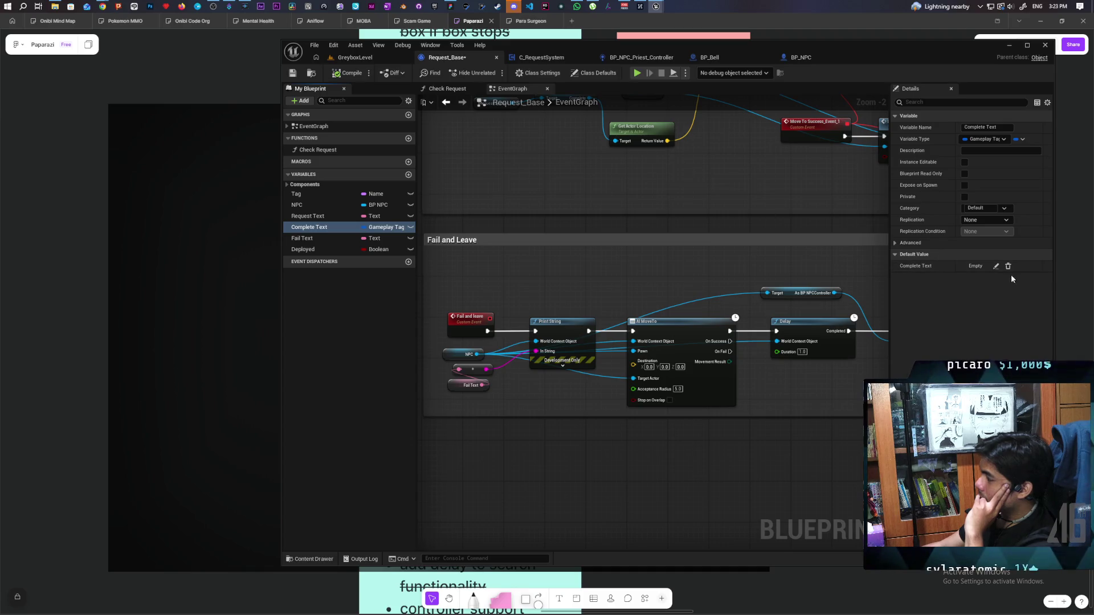
# - Inspect the default tag query's Root Expression, leave it None, then search variable types for 'tag'
pyautogui.click(996, 266)
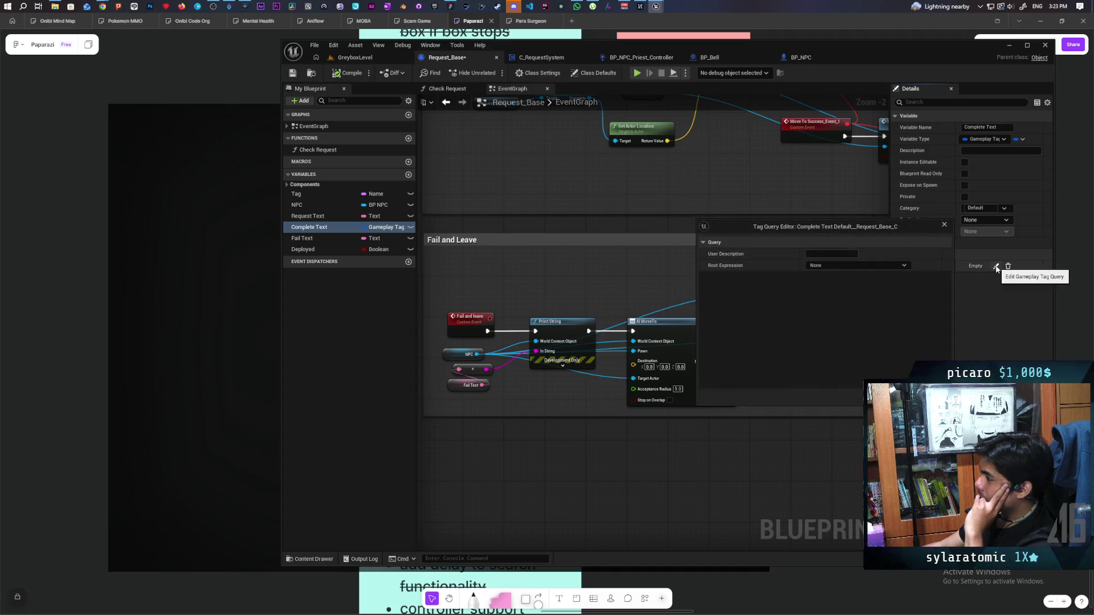
pyautogui.click(902, 267)
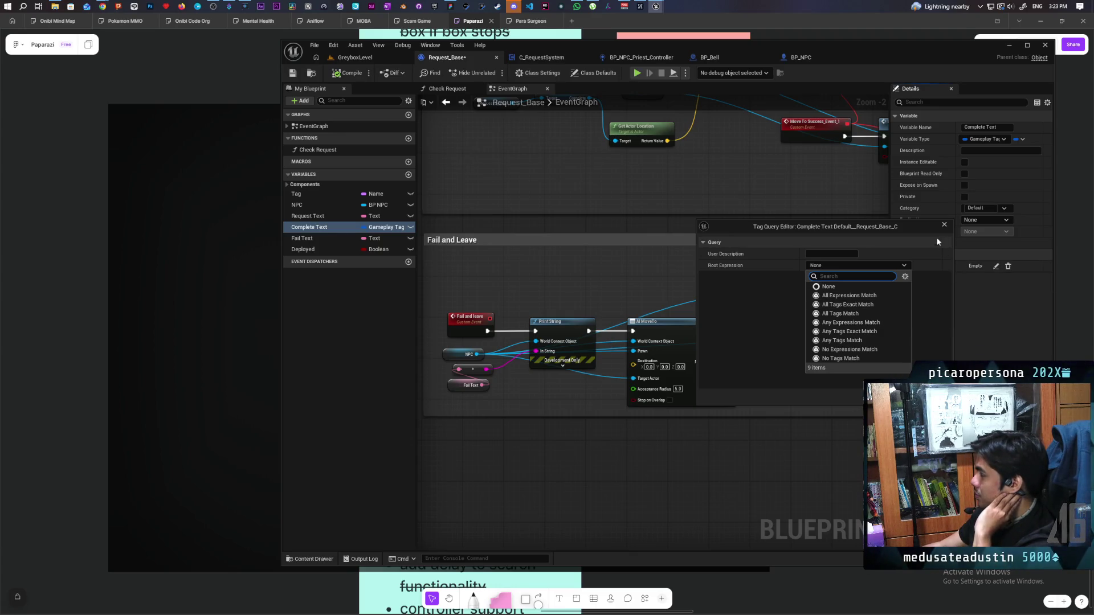
pyautogui.click(962, 237)
pyautogui.click(996, 266)
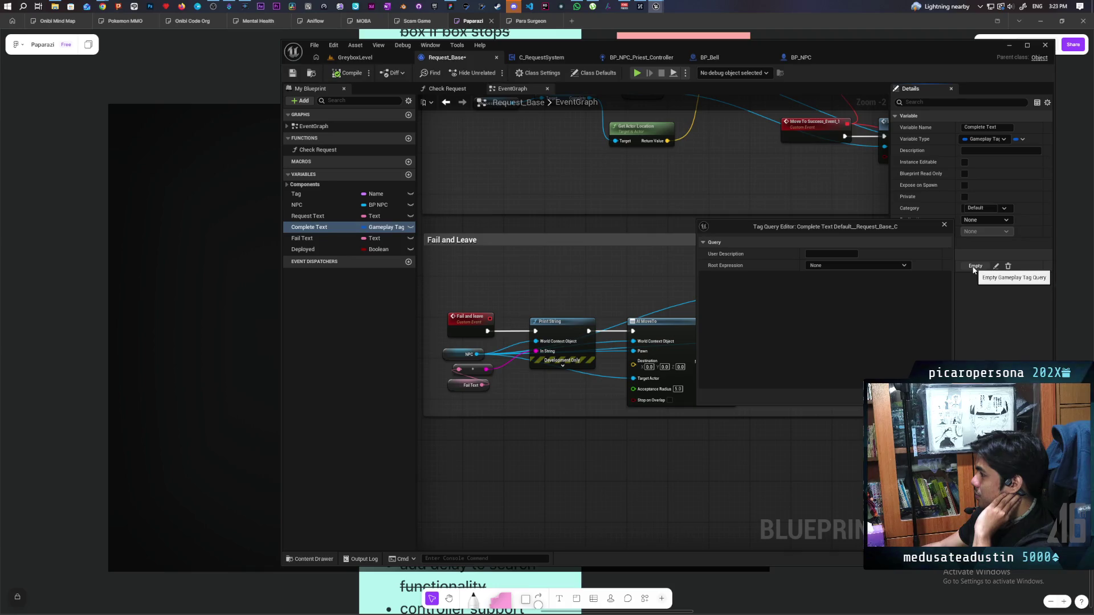
pyautogui.click(898, 264)
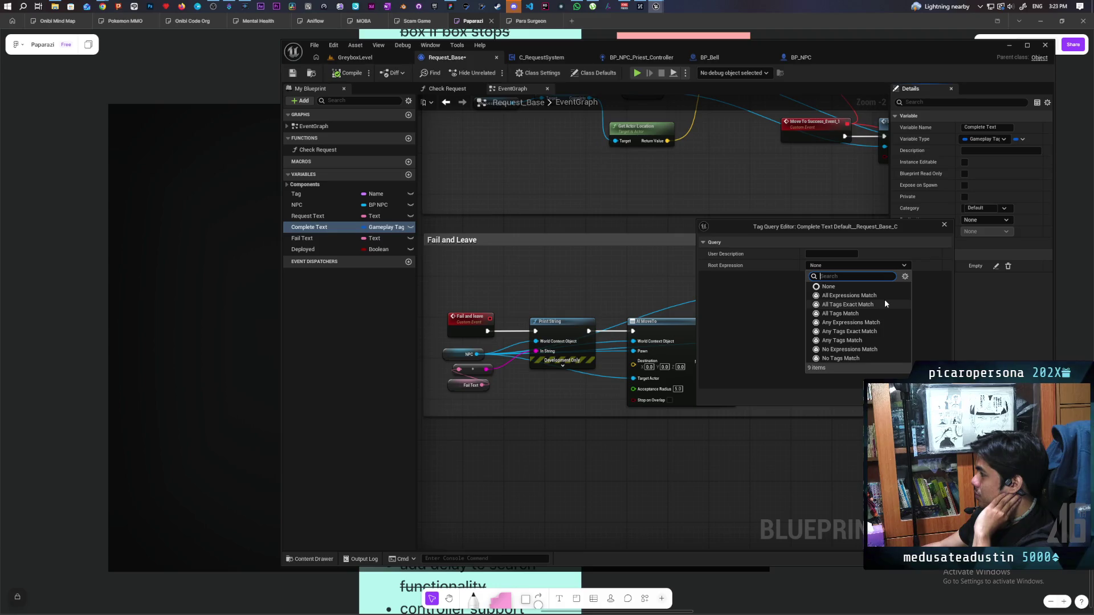
pyautogui.click(945, 224)
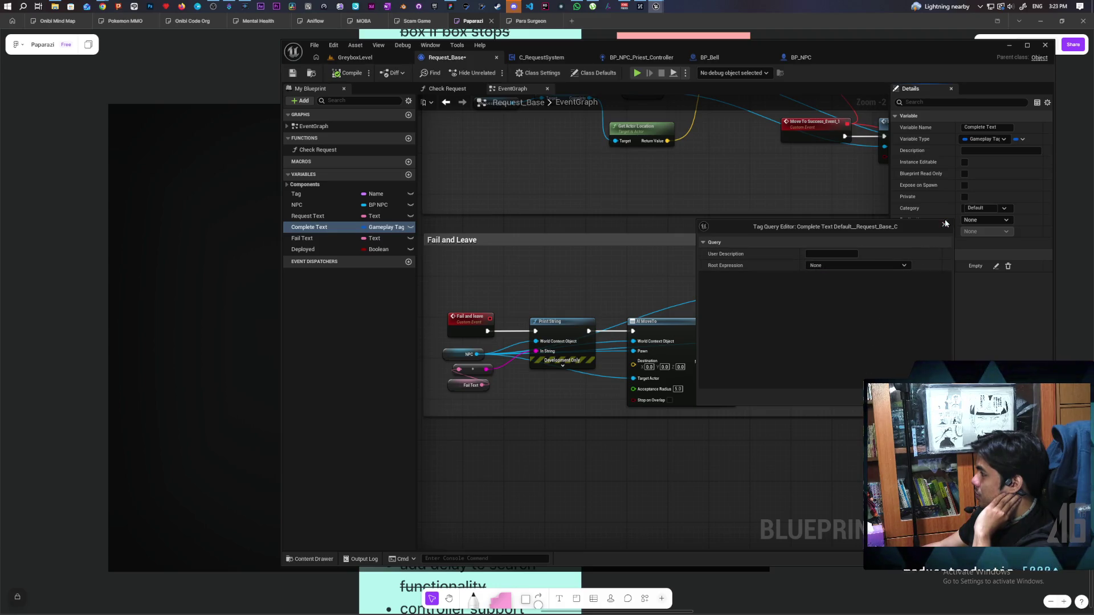
pyautogui.click(1002, 140)
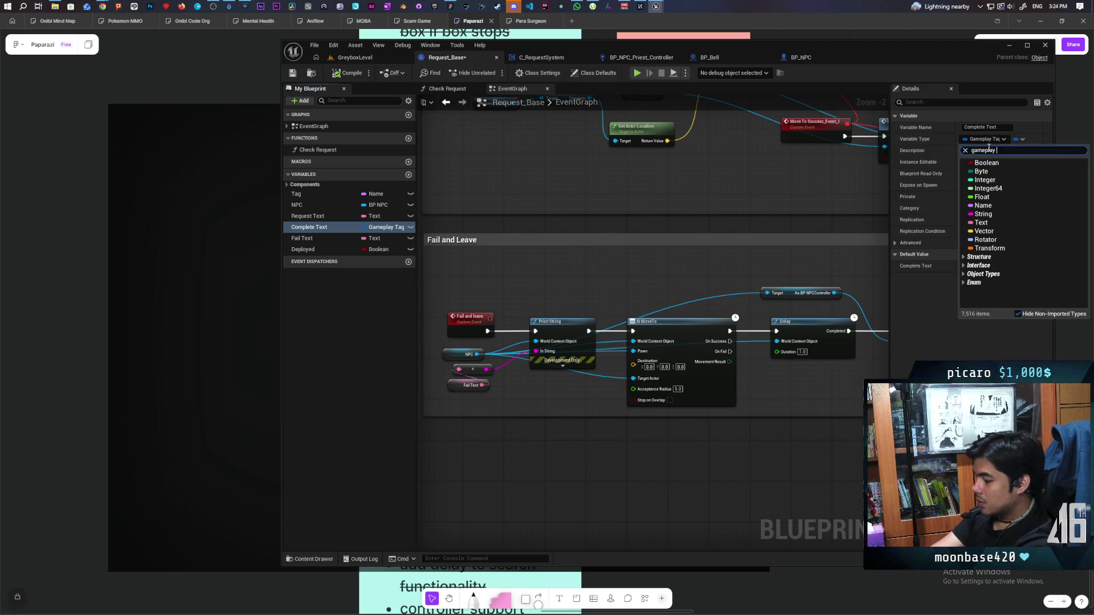
pyautogui.write('tag')
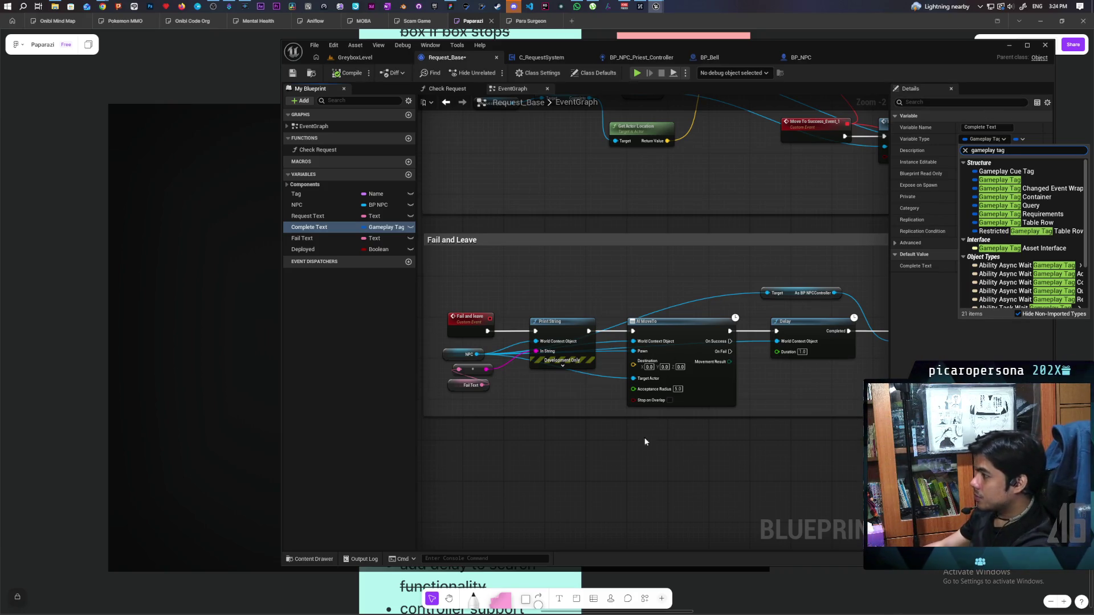
# - Keep Gameplay Tag Query, zoom out over both comment sections, then open the Check Request function
pyautogui.click(637, 477)
pyautogui.scroll(-1, 637, 478)
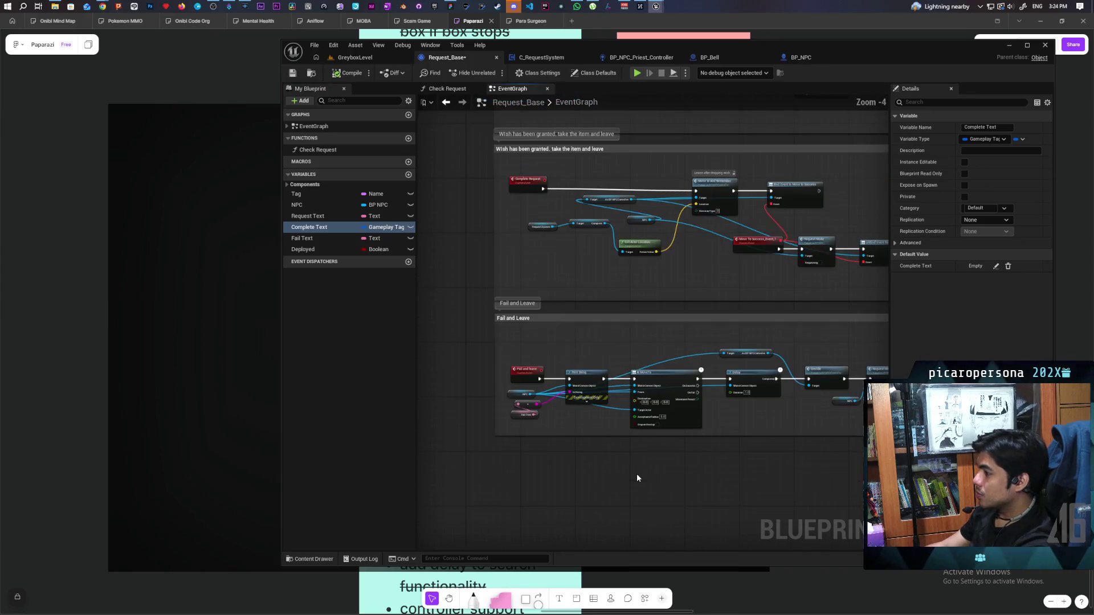
pyautogui.scroll(-1, 638, 474)
pyautogui.moveTo(654, 470)
pyautogui.mouseDown()
pyautogui.moveTo(643, 470)
pyautogui.moveTo(639, 491)
pyautogui.moveTo(701, 476)
pyautogui.mouseUp()
pyautogui.click(447, 88)
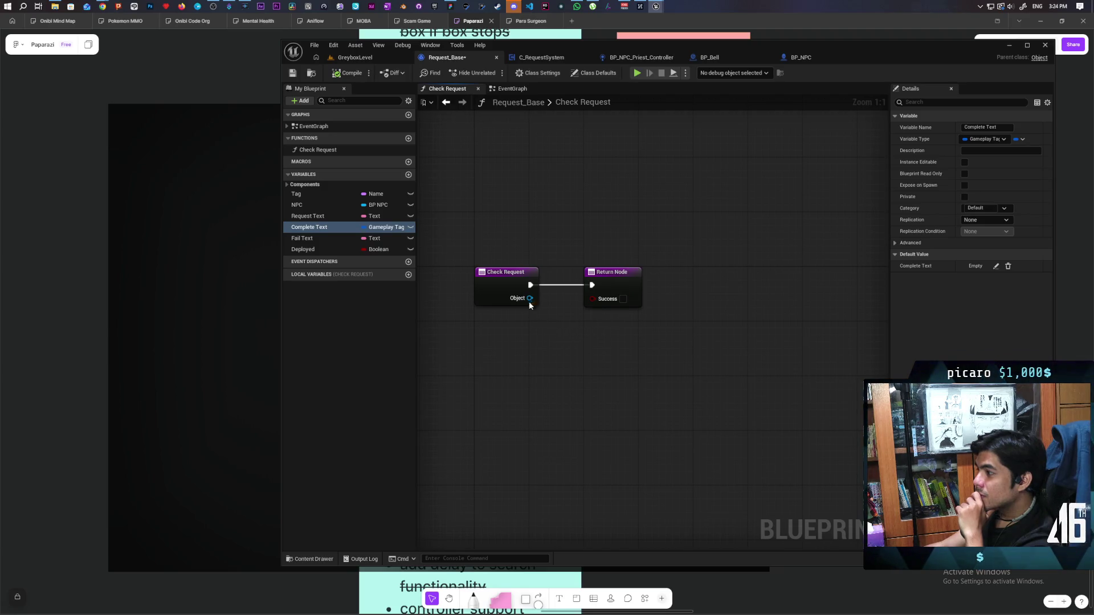
# - Add a Get Object Tags node wired from Check Request's Object pin
pyautogui.moveTo(529, 303); pyautogui.dragTo(554, 378)
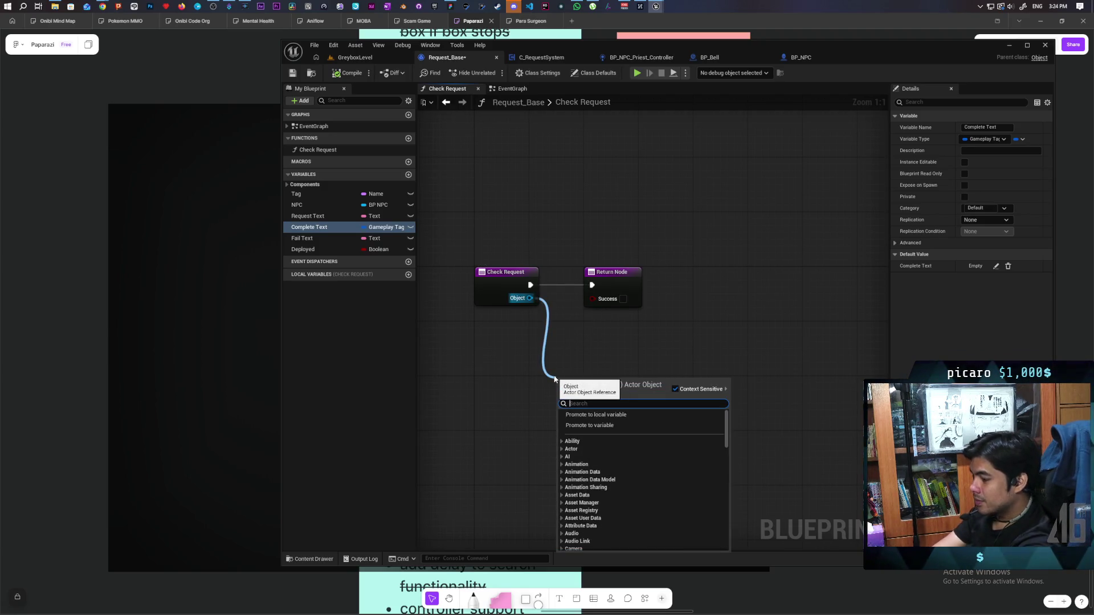
pyautogui.click(551, 371)
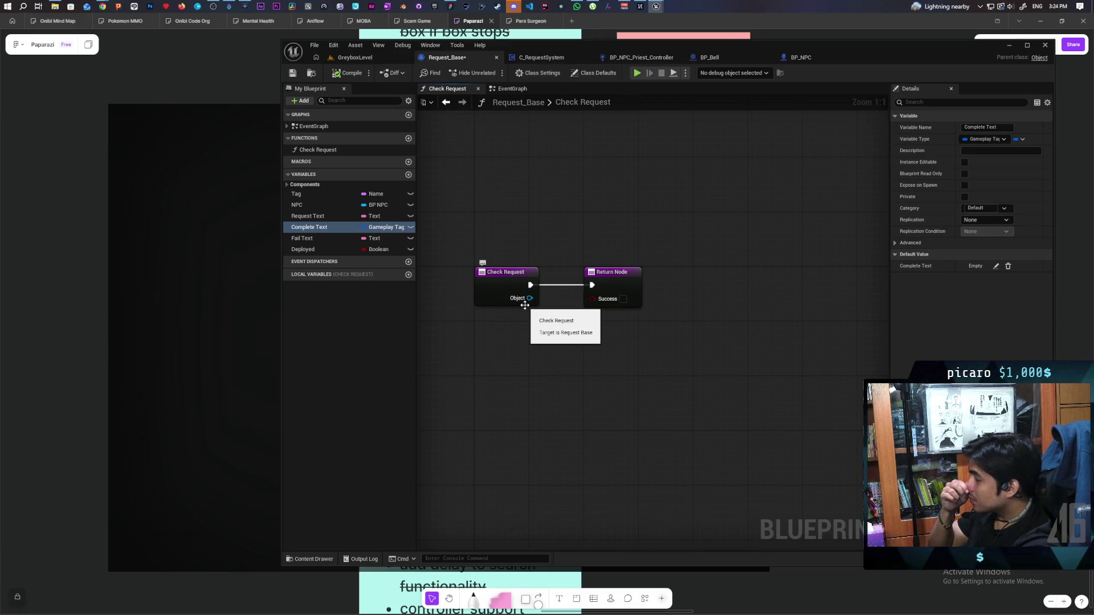
pyautogui.moveTo(531, 296); pyautogui.dragTo(543, 346)
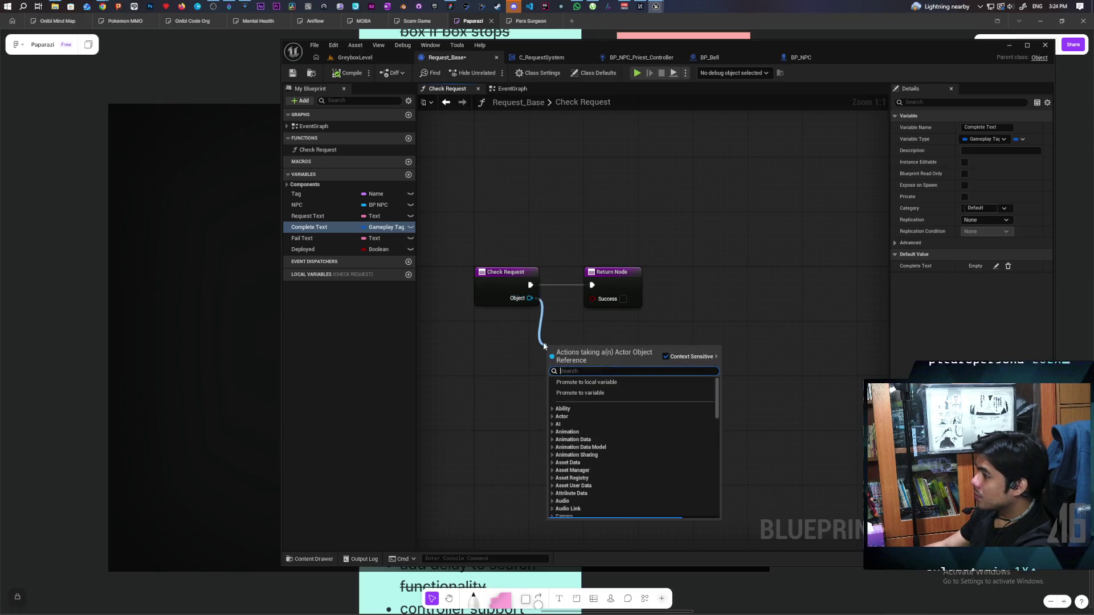
pyautogui.write('get tag')
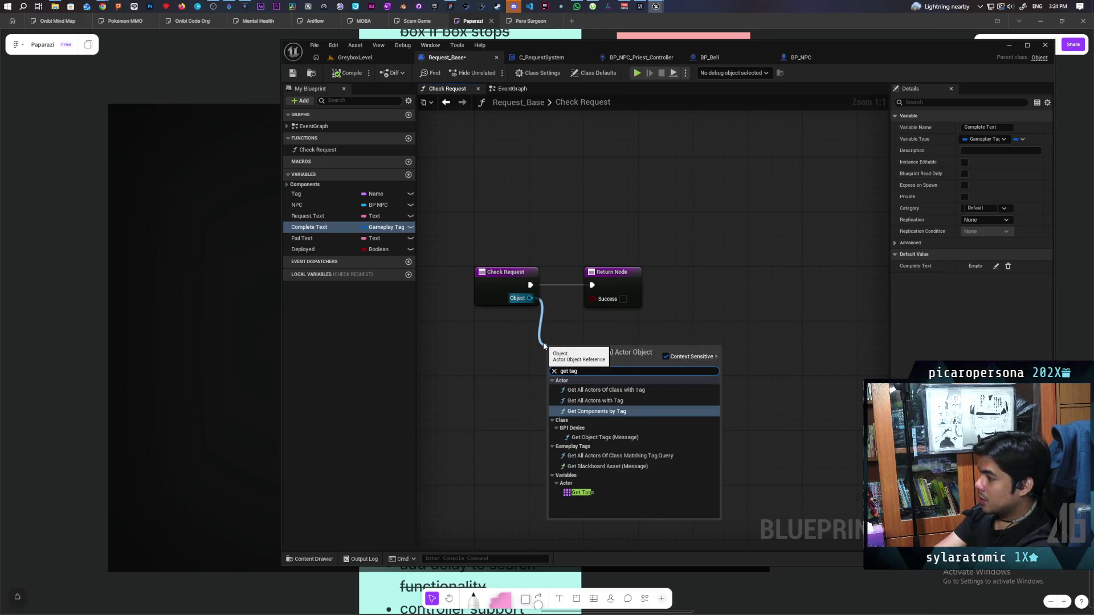
pyautogui.click(634, 440)
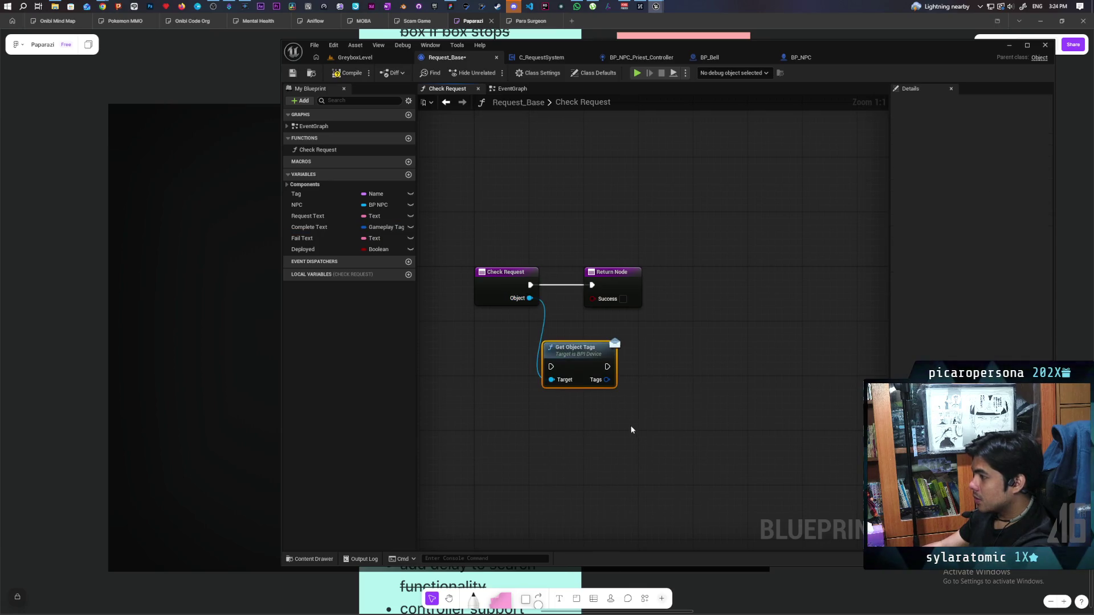
# - Feed the Tags output into a new Has Tag node and select Complete Text
pyautogui.moveTo(606, 380); pyautogui.dragTo(660, 385)
pyautogui.write('cont')
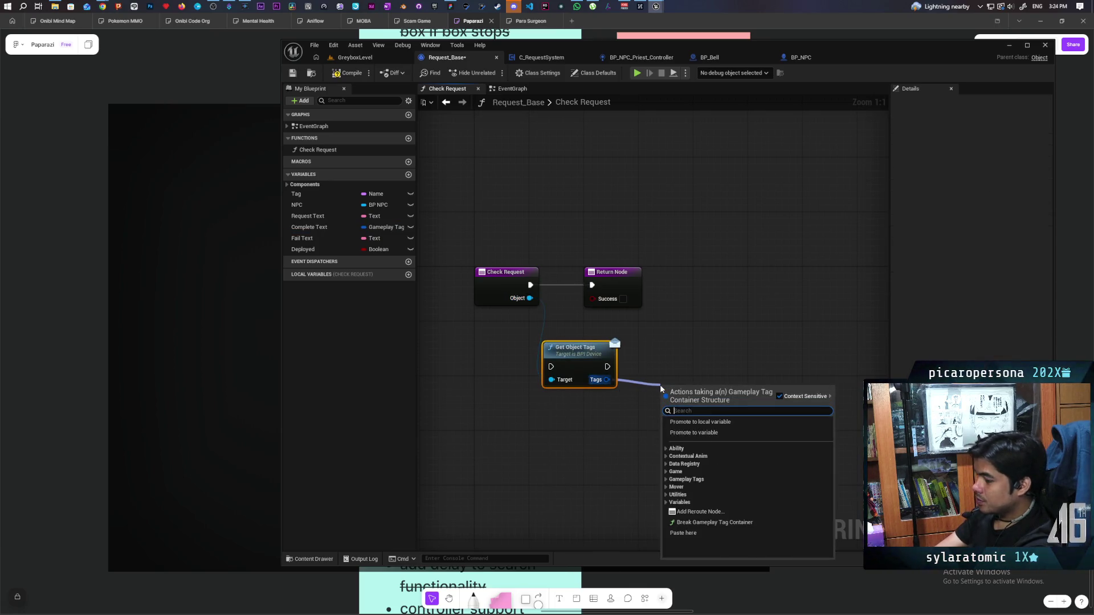
pyautogui.write('ain')
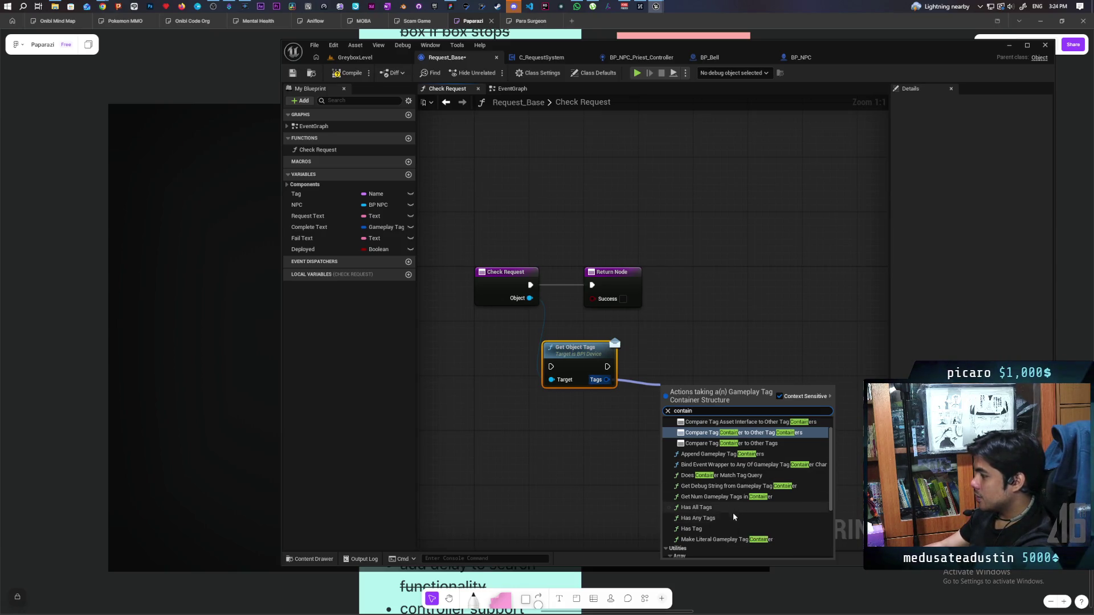
pyautogui.click(712, 528)
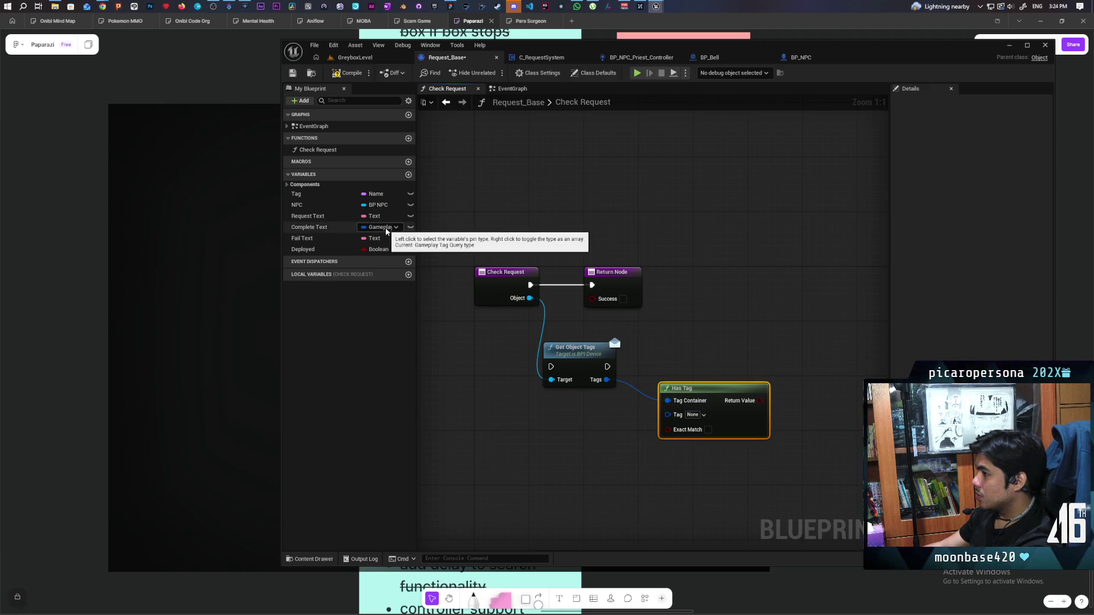
pyautogui.click(333, 228)
# - Place a Complete Text getter in Check Request next to the Has Tag node
pyautogui.moveTo(333, 228); pyautogui.dragTo(537, 463)
pyautogui.click(564, 464)
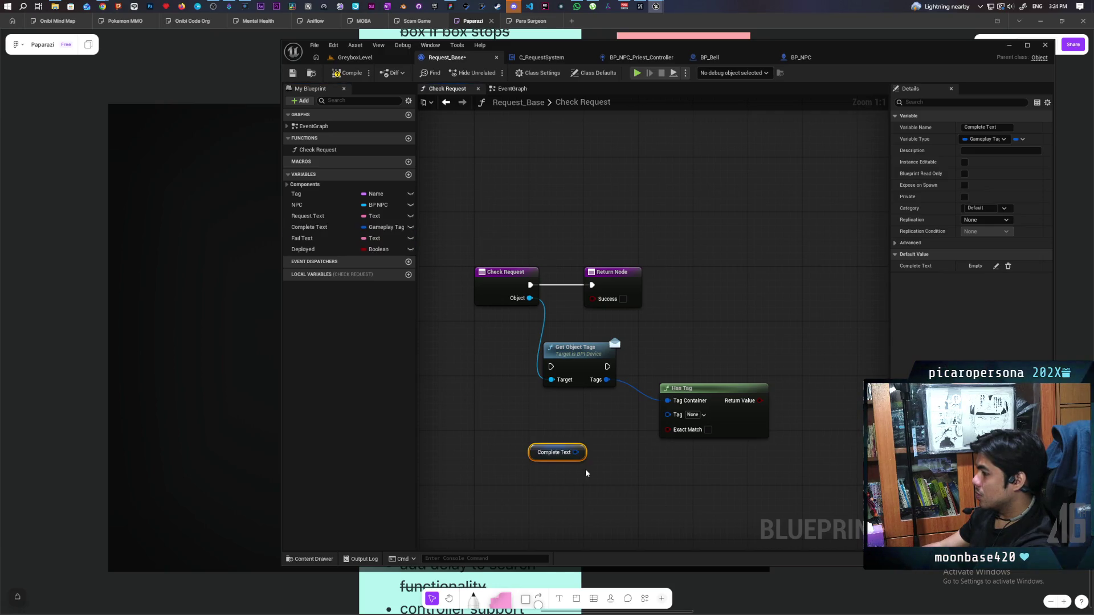
pyautogui.click(991, 142)
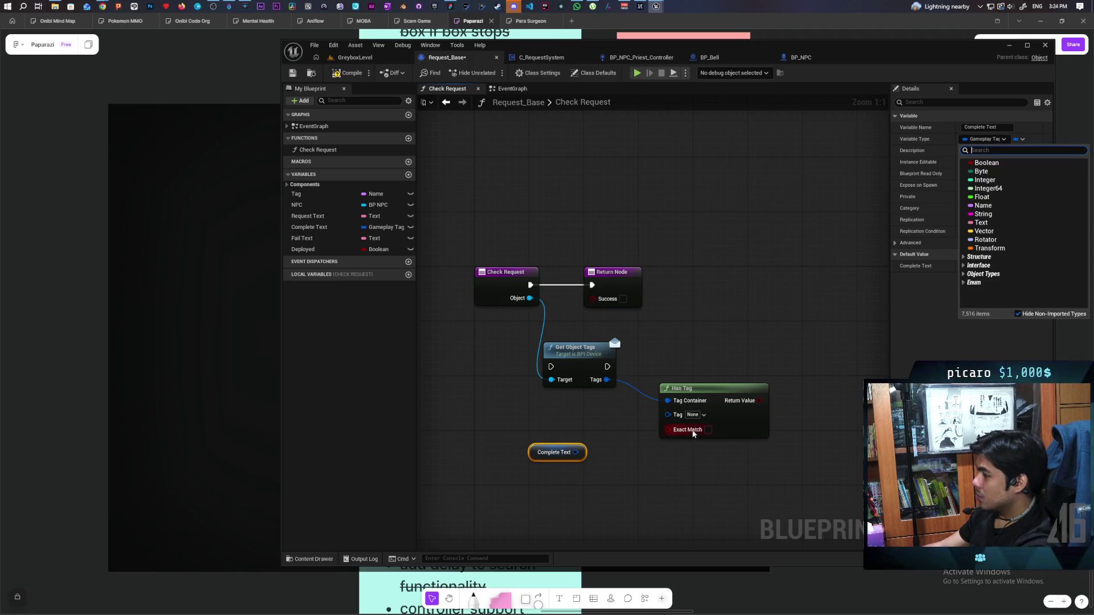
pyautogui.moveTo(576, 452)
pyautogui.mouseDown()
pyautogui.moveTo(674, 415)
pyautogui.moveTo(684, 430)
pyautogui.moveTo(566, 432)
pyautogui.moveTo(576, 433)
pyautogui.mouseUp()
pyautogui.click(589, 410)
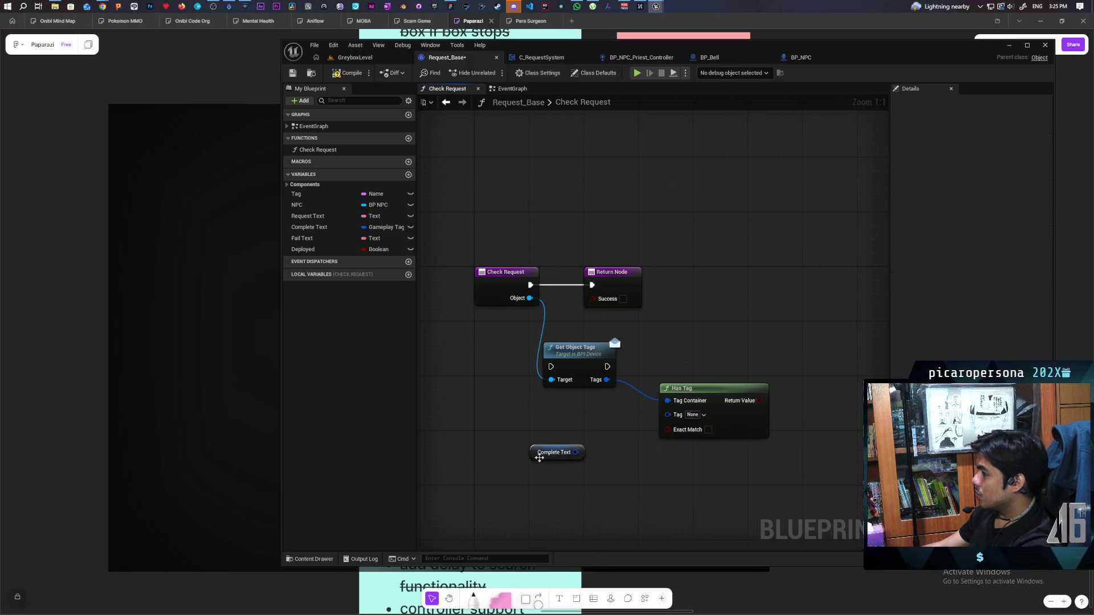
# - Change Complete Text to Gameplay Tag, connect it to Has Tag's Tag pin, and compile with F7
pyautogui.click(982, 139)
pyautogui.write('gam')
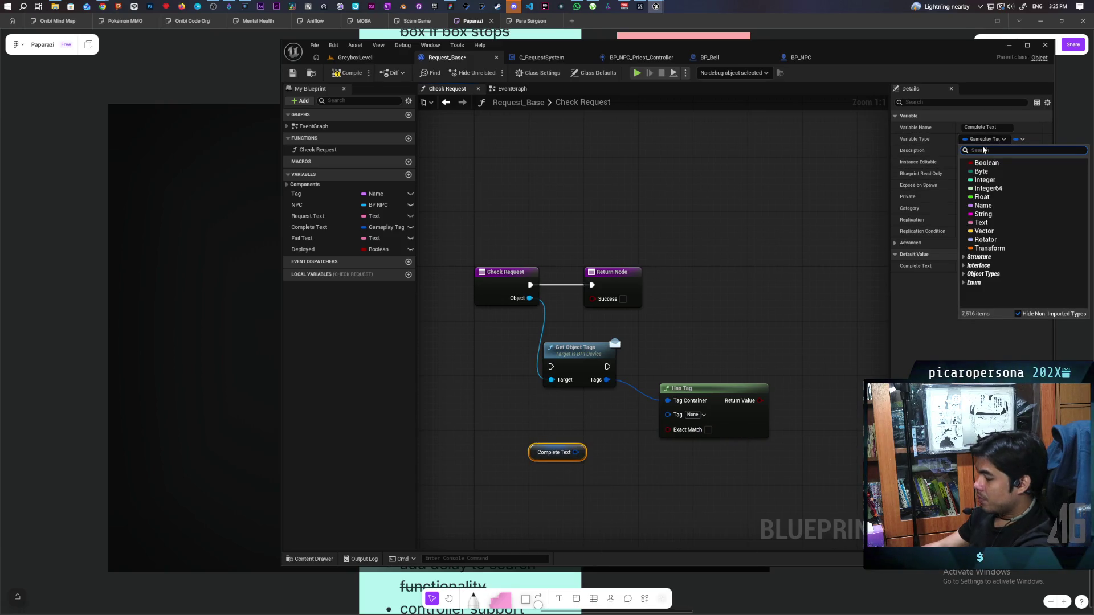
pyautogui.write('eplay tag')
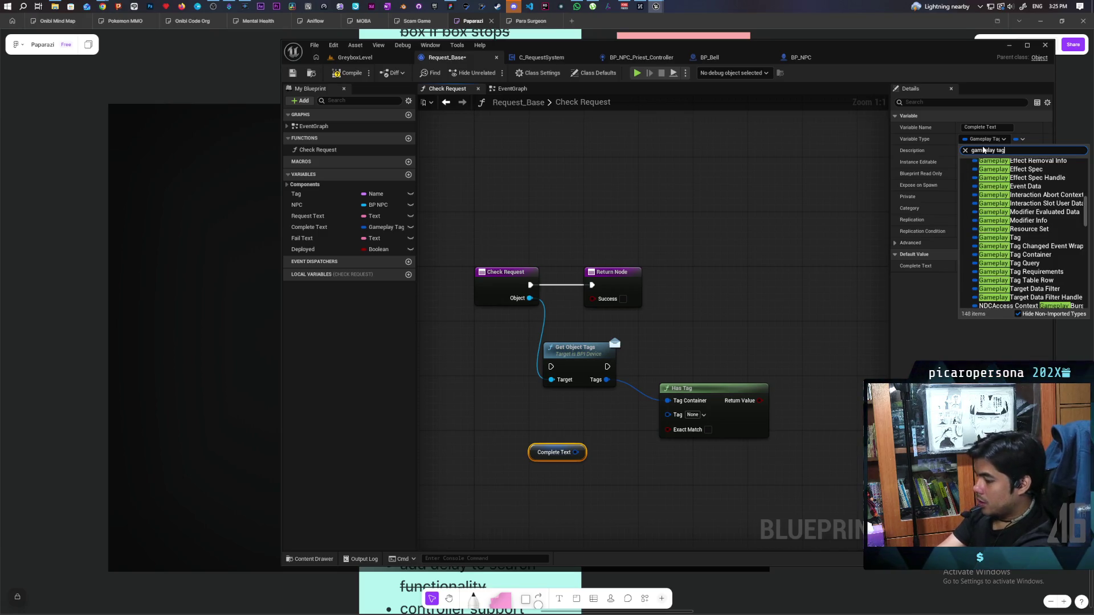
pyautogui.click(1003, 196)
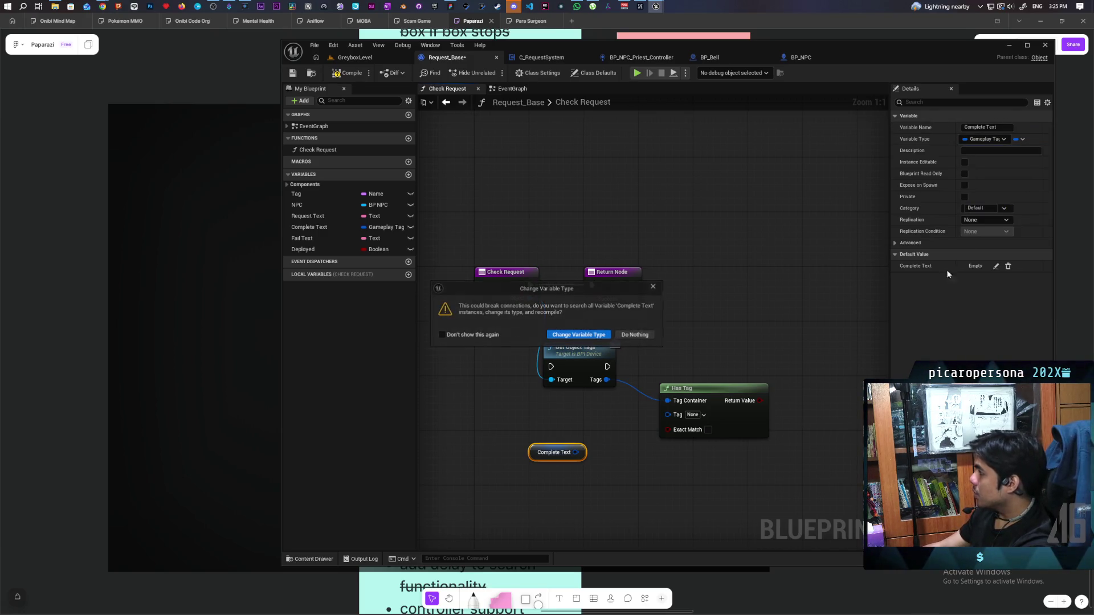
pyautogui.click(577, 334)
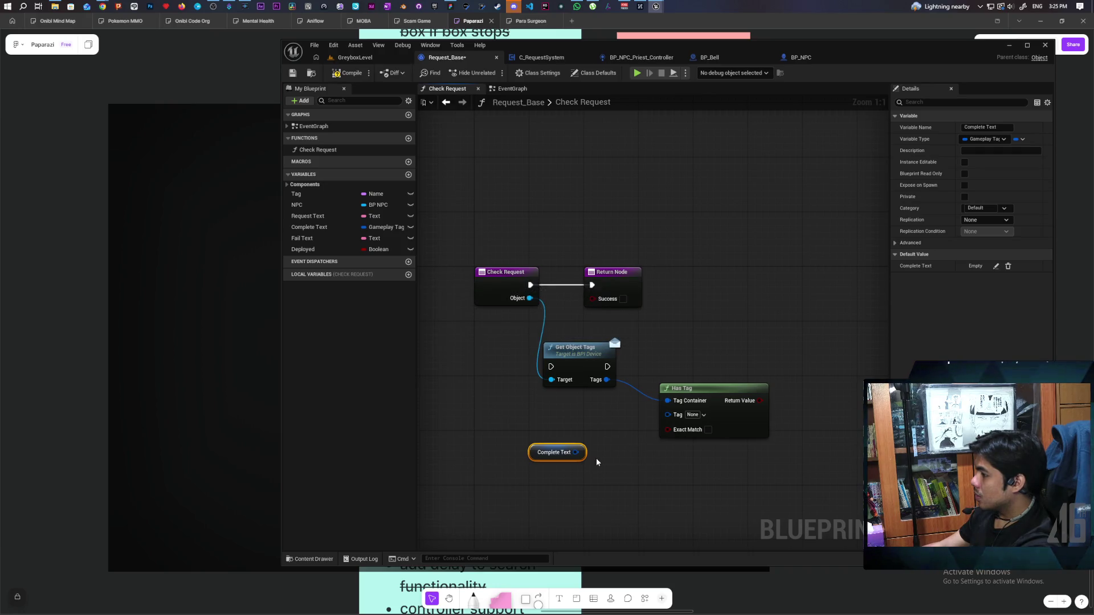
pyautogui.moveTo(576, 452); pyautogui.dragTo(671, 420)
pyautogui.moveTo(531, 452)
pyautogui.mouseDown()
pyautogui.moveTo(589, 450)
pyautogui.moveTo(559, 439)
pyautogui.mouseUp()
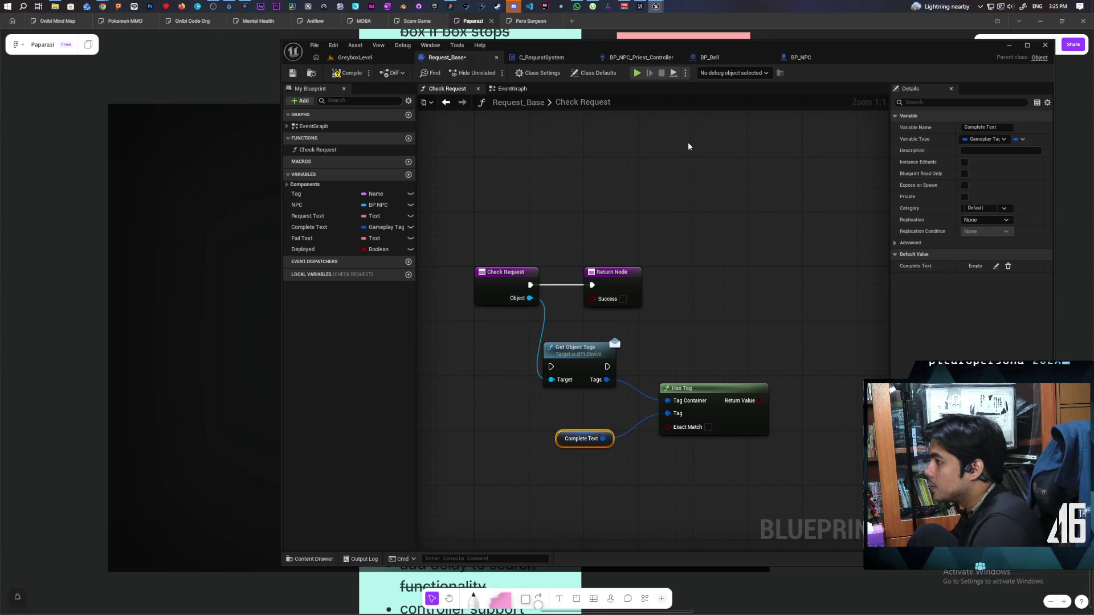
pyautogui.press('F7')
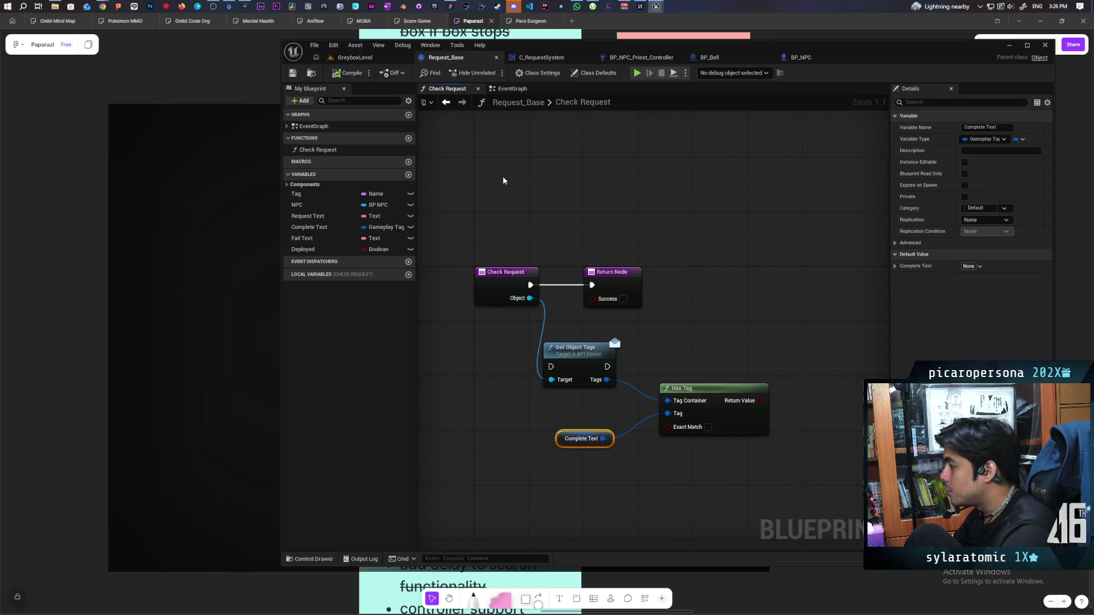
pyautogui.click(513, 89)
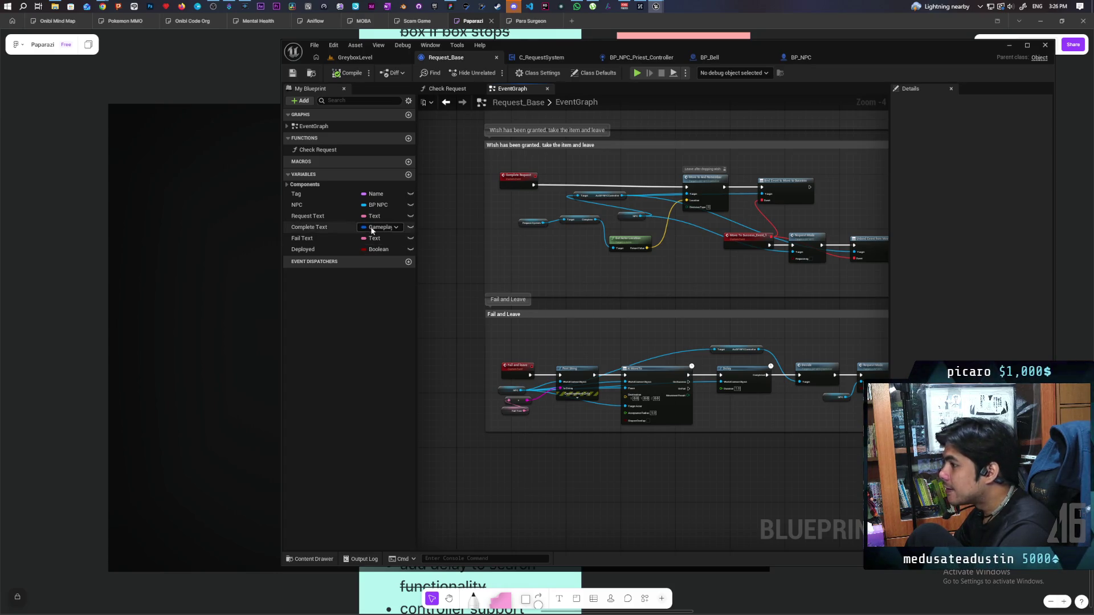
# - Turn Complete Text into a map from Gameplay Tag to Text values and compile
pyautogui.click(318, 228)
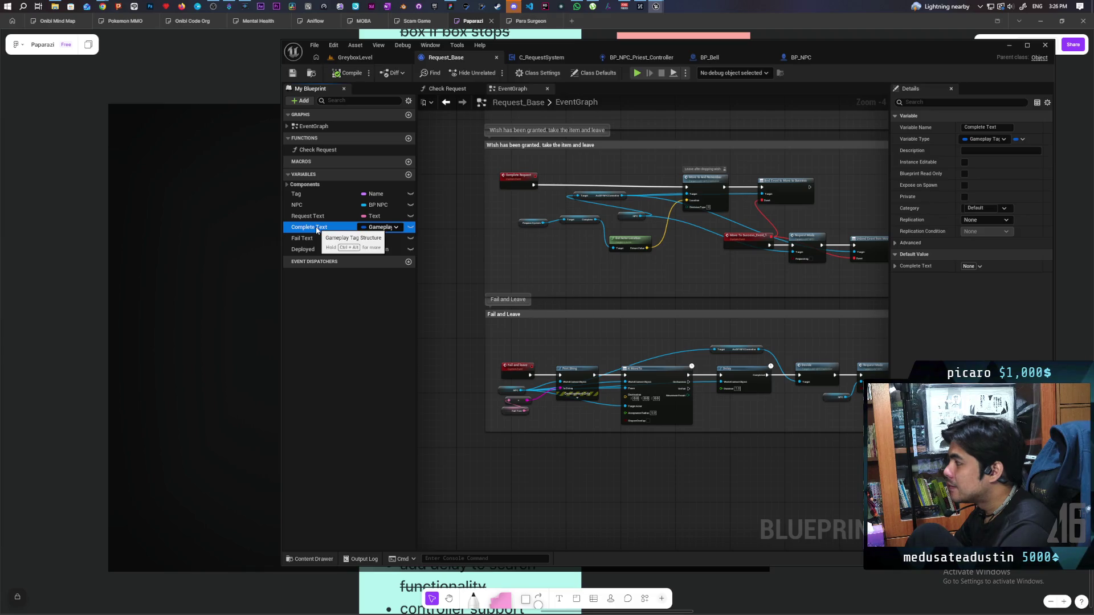
pyautogui.click(1022, 139)
pyautogui.click(1020, 169)
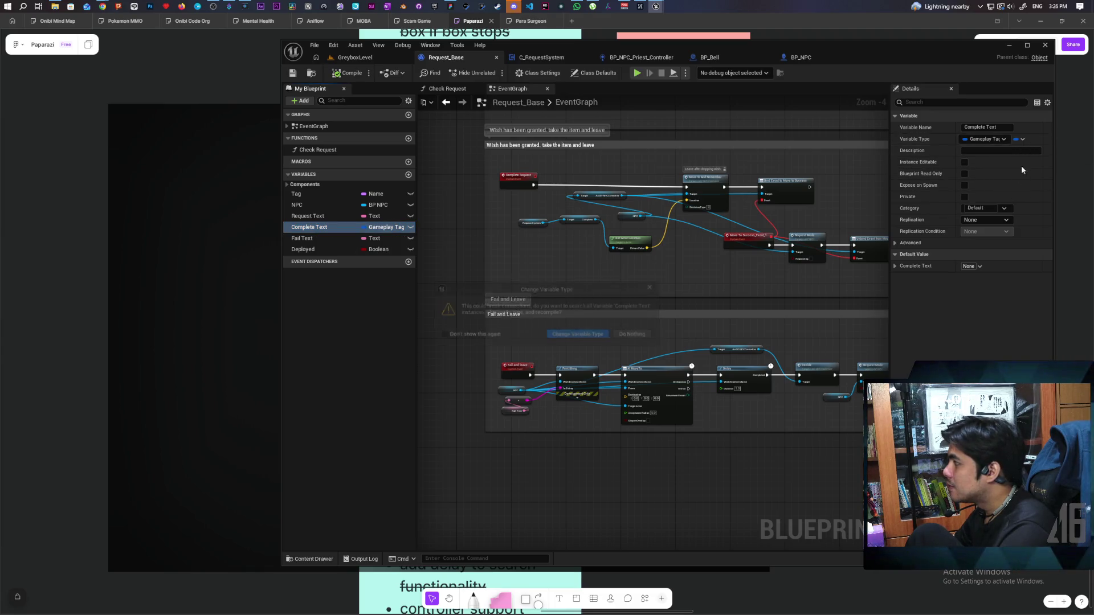
pyautogui.click(579, 336)
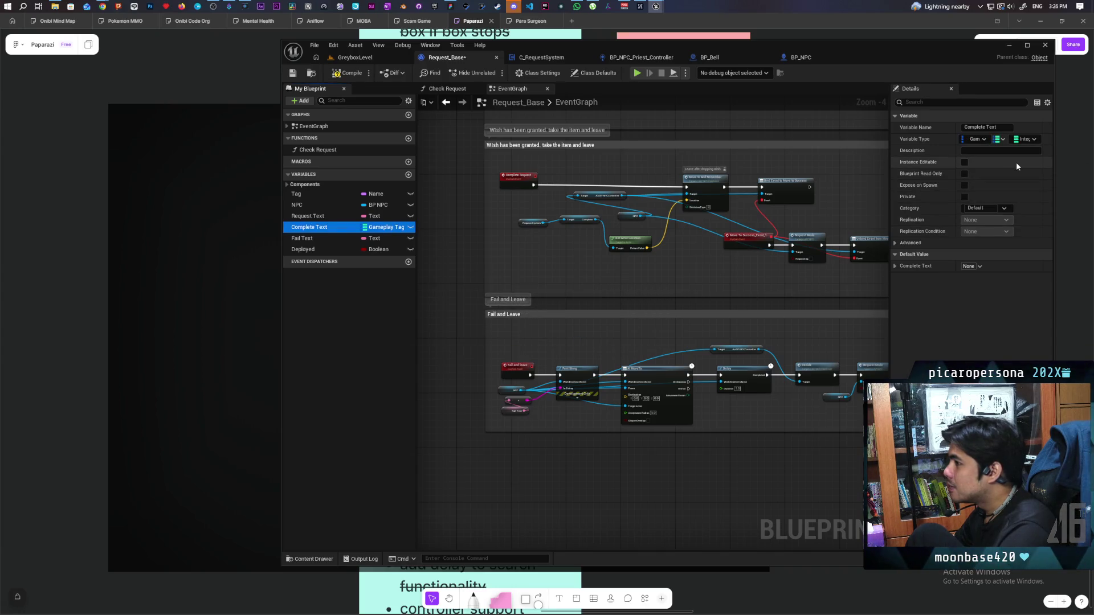
pyautogui.click(1033, 140)
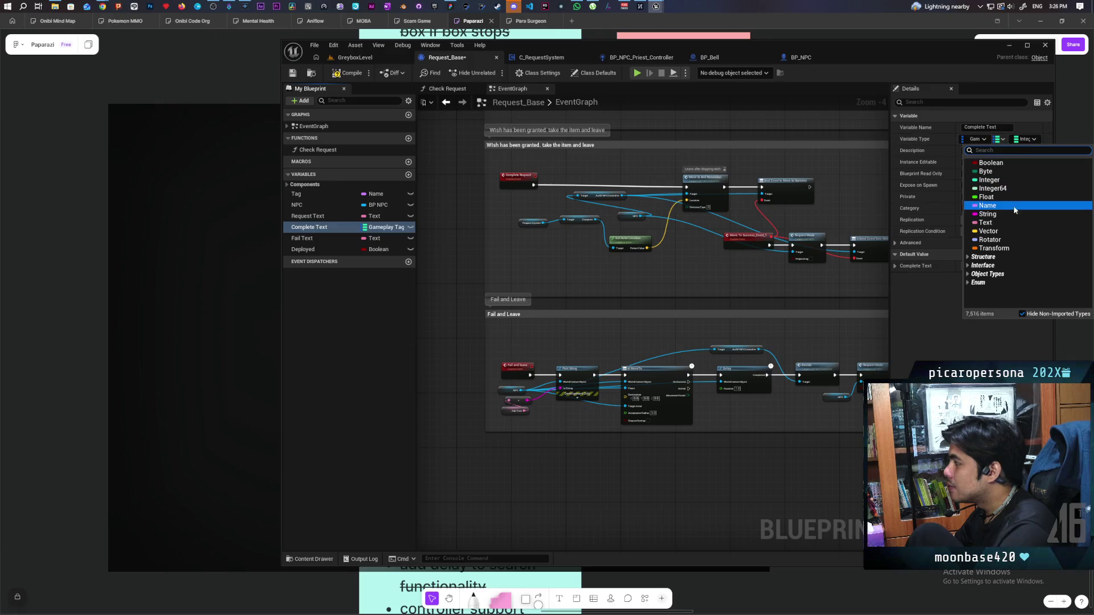
pyautogui.click(1006, 222)
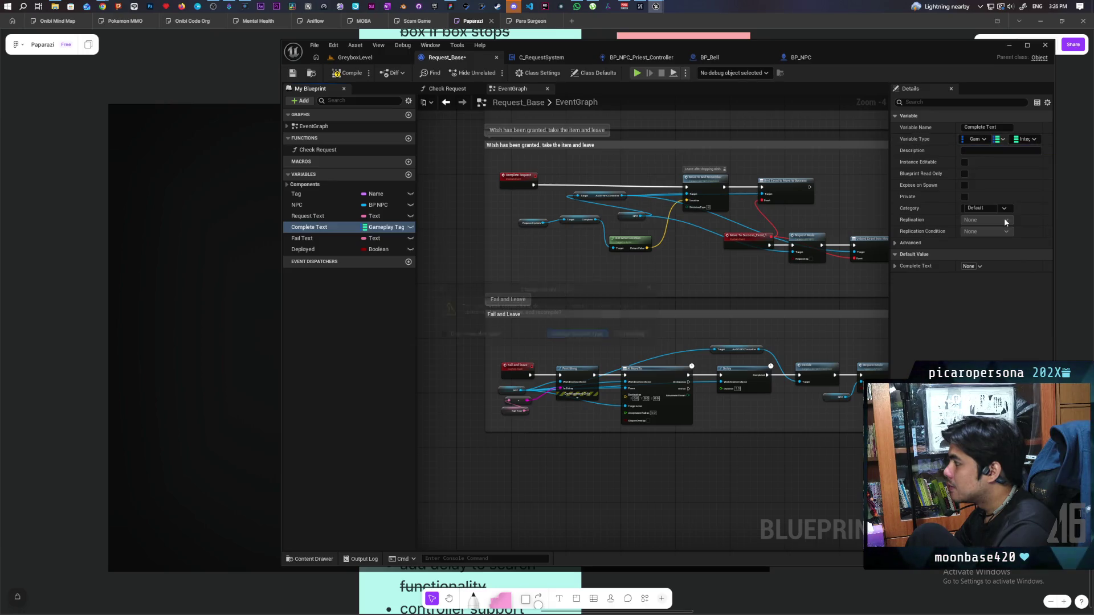
pyautogui.click(579, 337)
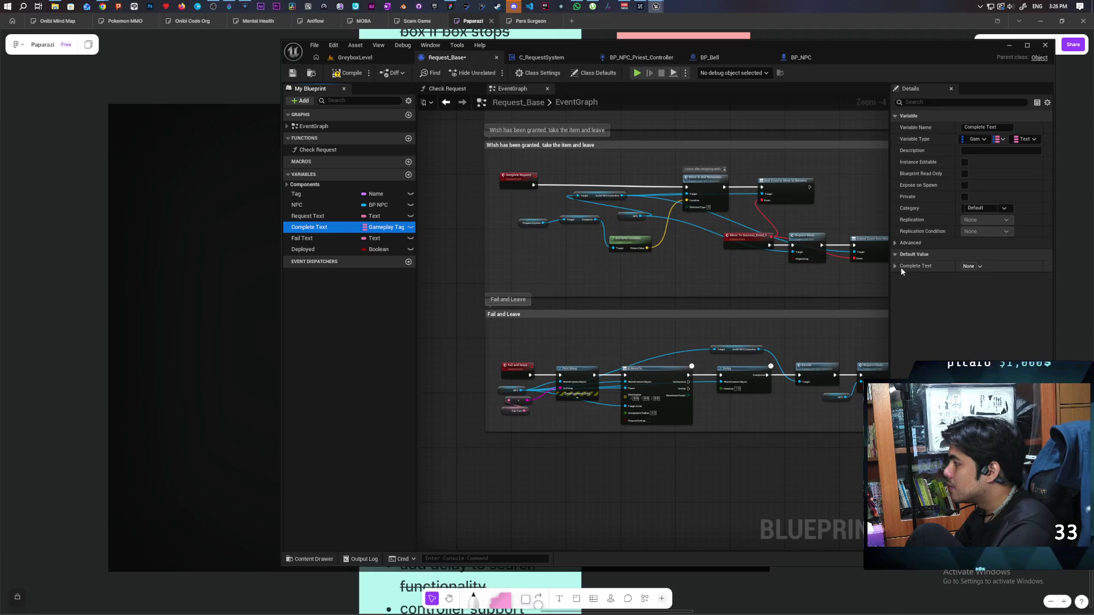
pyautogui.click(894, 266)
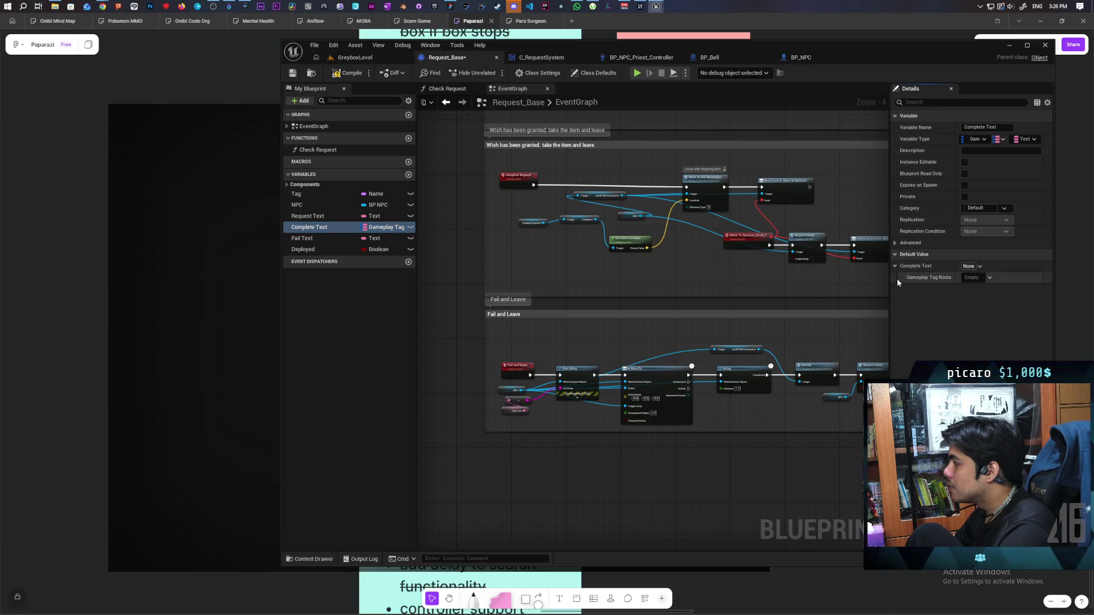
pyautogui.click(348, 73)
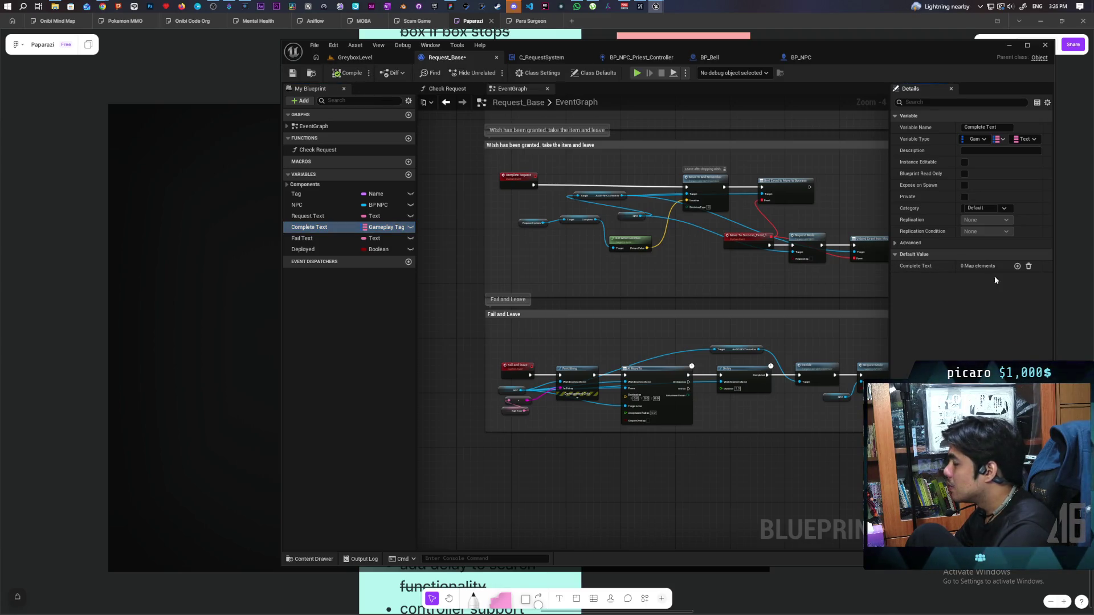
# - Add a map entry Object → "It's a miracle", then compile and save Request_Base
pyautogui.click(1017, 266)
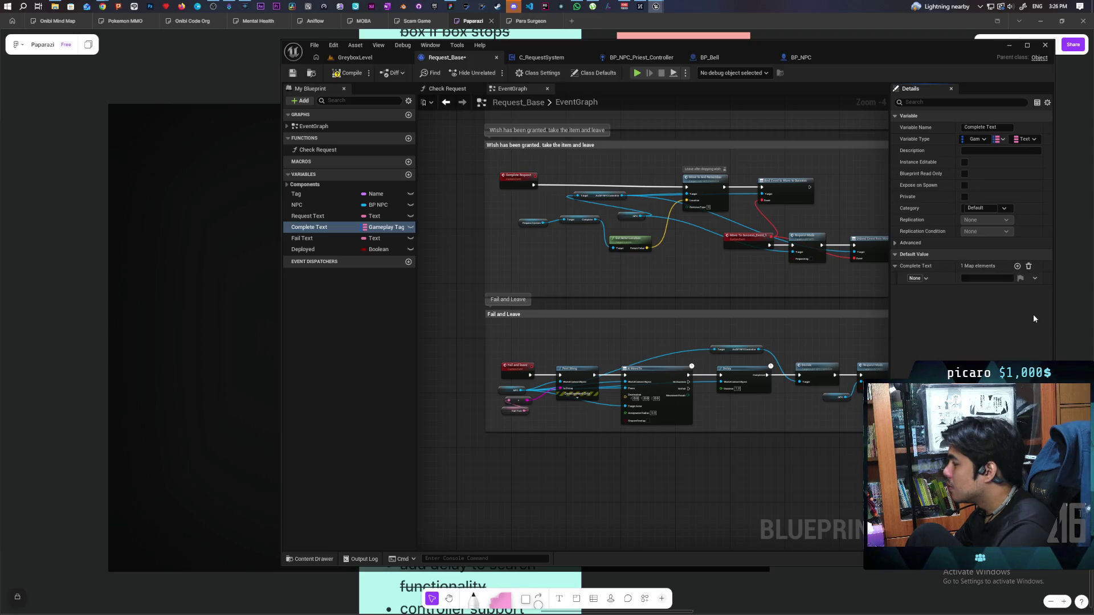
pyautogui.click(926, 278)
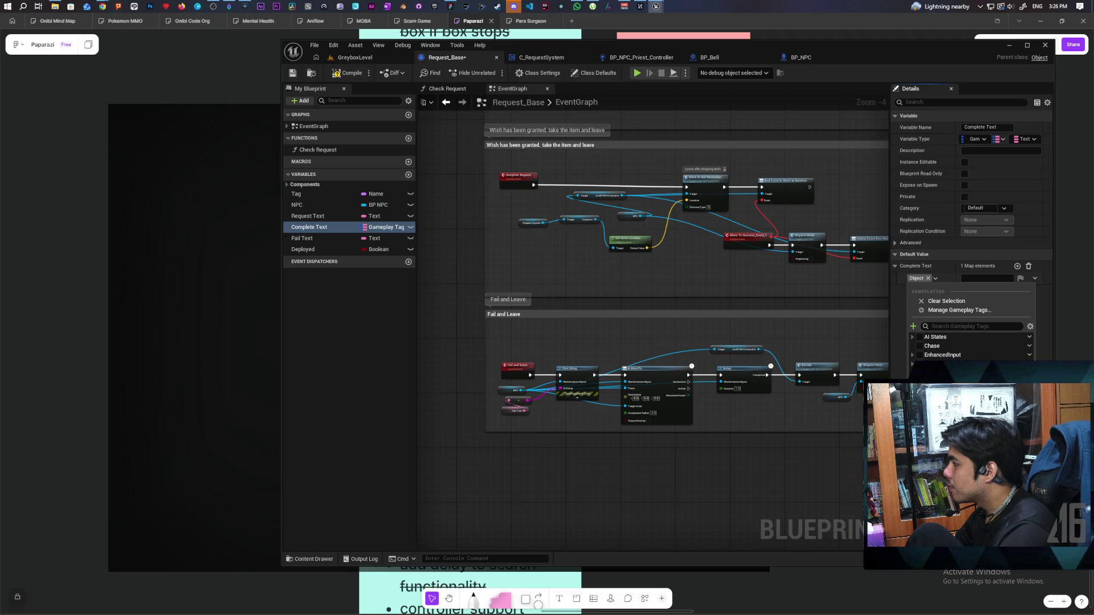
pyautogui.press('Escape')
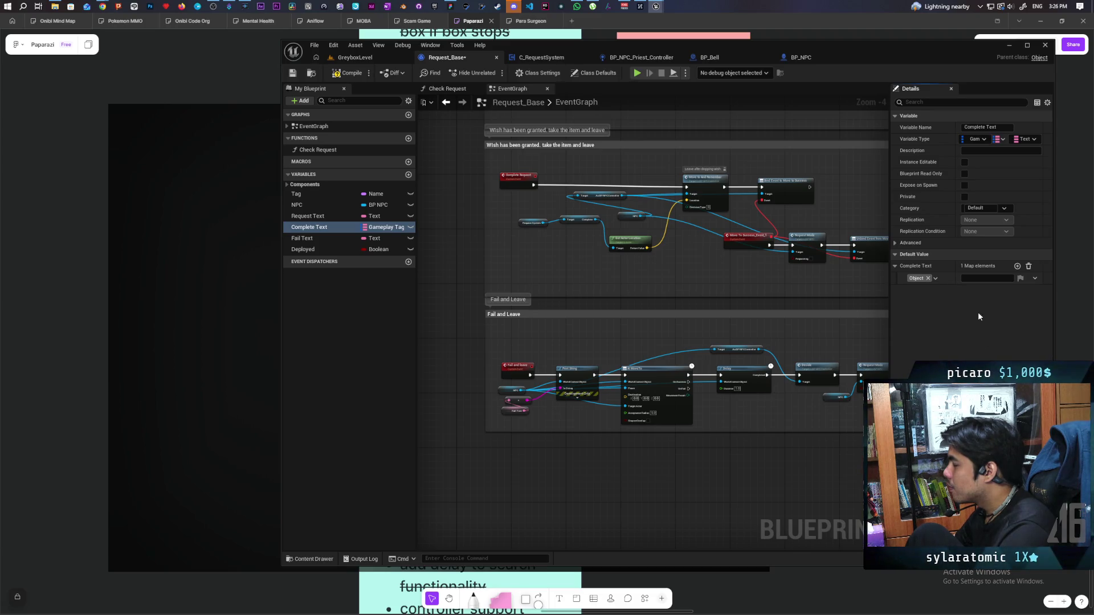
pyautogui.click(980, 279)
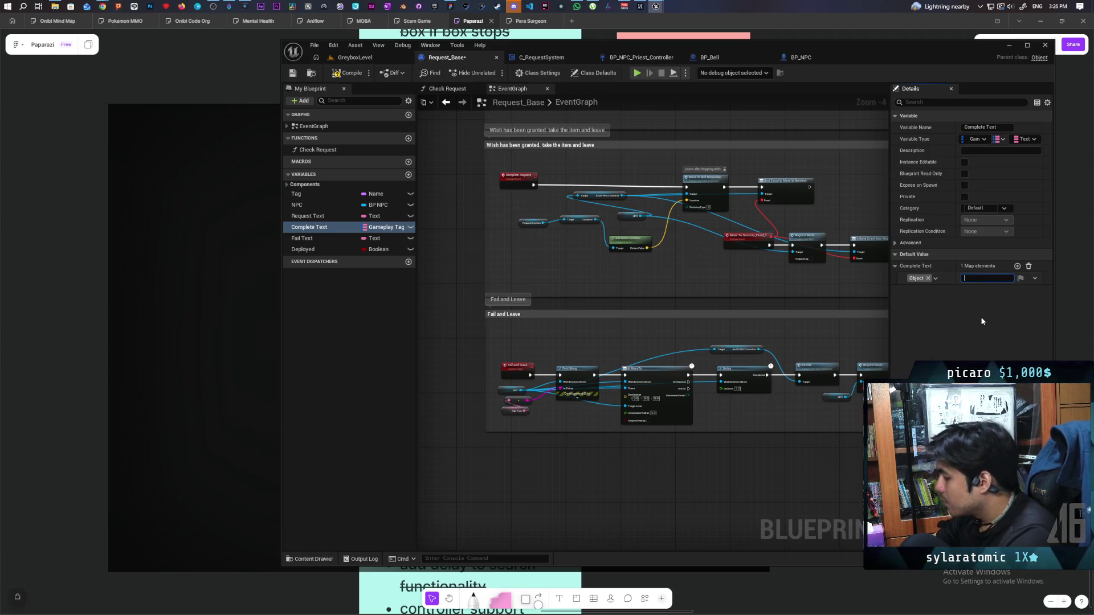
pyautogui.write("It'sa mi")
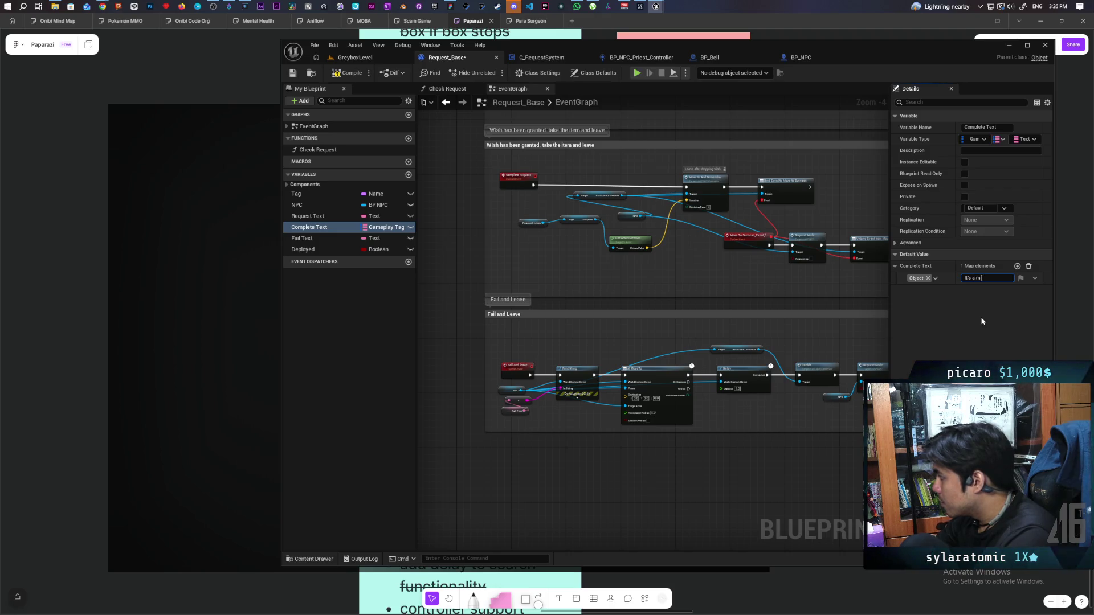
pyautogui.write('racl')
pyautogui.press('BackSpace')
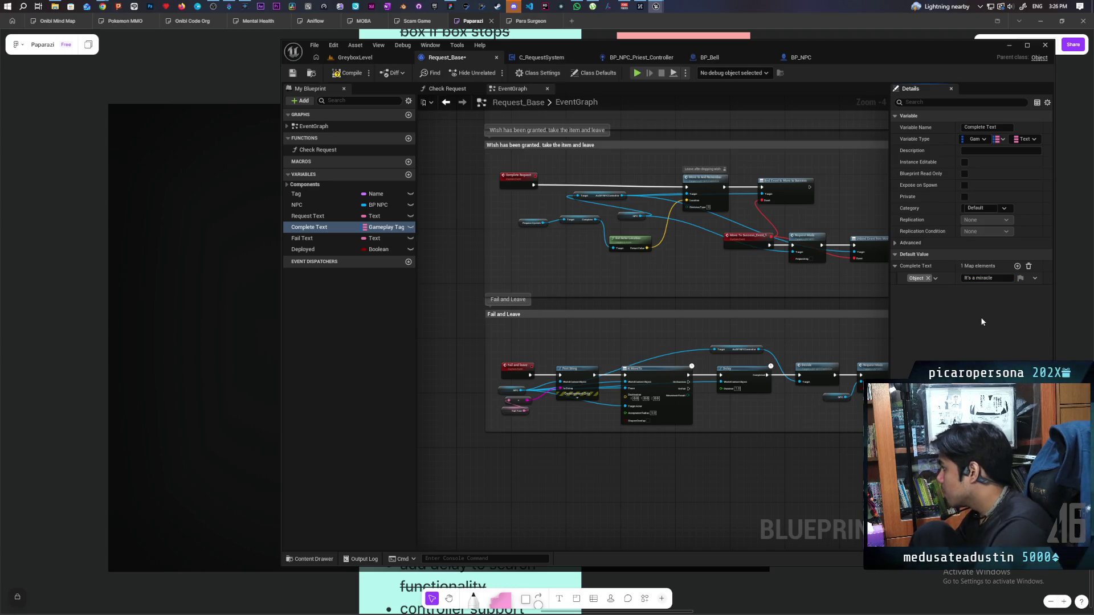
pyautogui.click(337, 73)
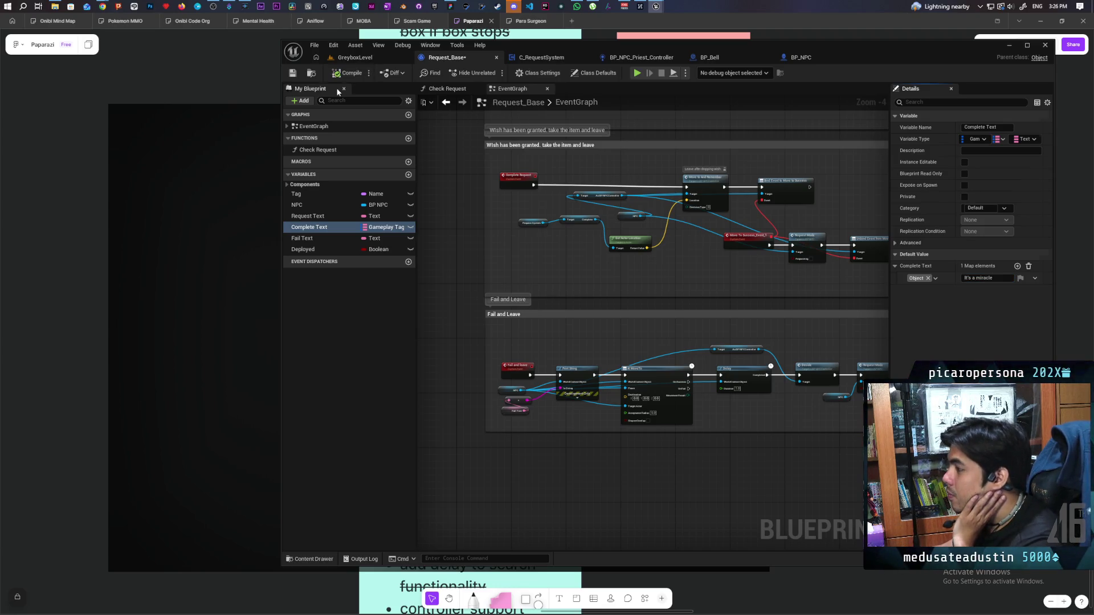
pyautogui.click(292, 73)
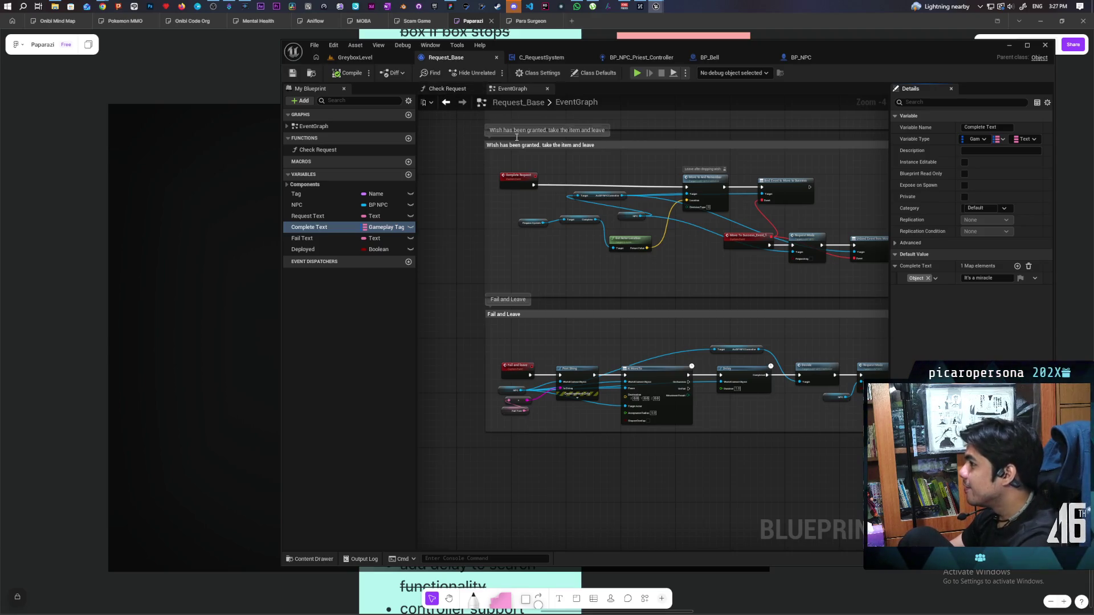
pyautogui.click(447, 88)
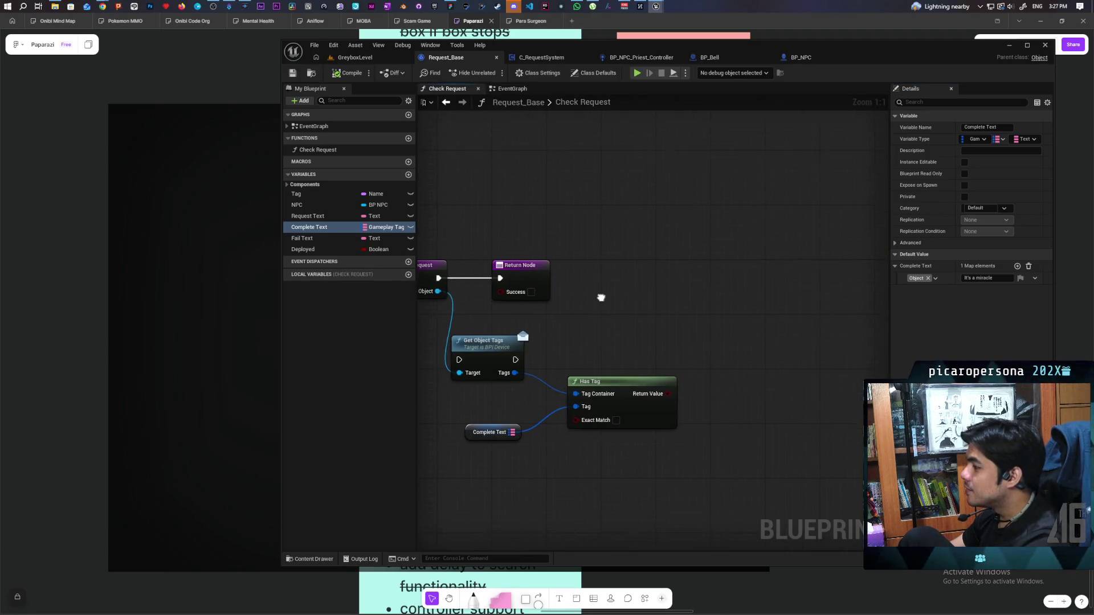
# - Unlink Complete Text from Has Tag's Tag pin, then compile and save Request_Base
pyautogui.moveTo(726, 316)
pyautogui.mouseDown()
pyautogui.moveTo(664, 291)
pyautogui.moveTo(694, 254)
pyautogui.moveTo(689, 276)
pyautogui.moveTo(653, 288)
pyautogui.mouseUp()
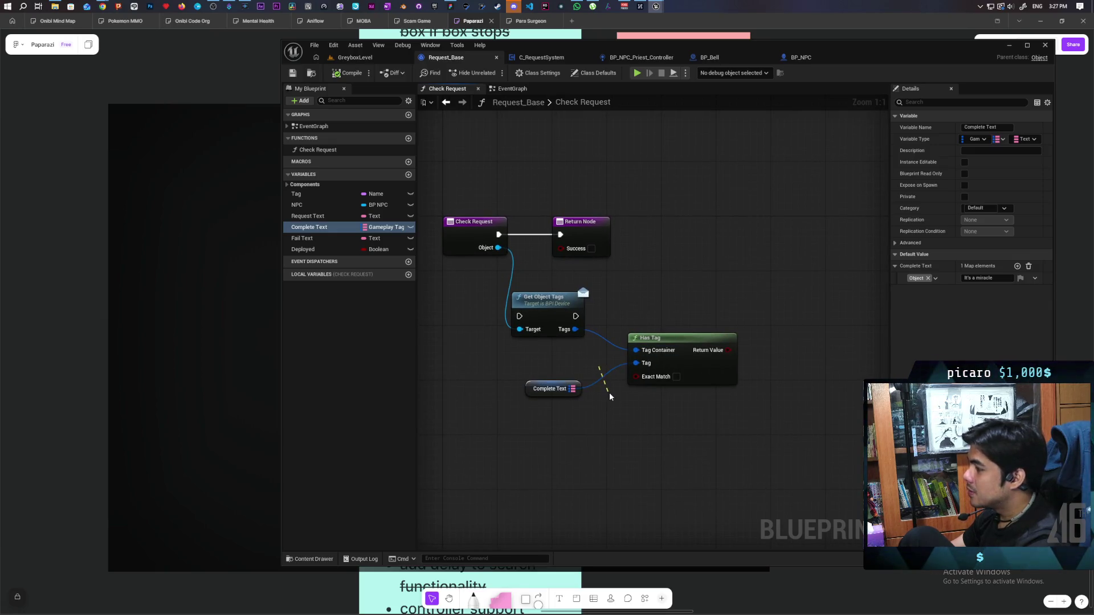
pyautogui.keyDown('alt'); pyautogui.click(607, 377); pyautogui.keyUp('alt')
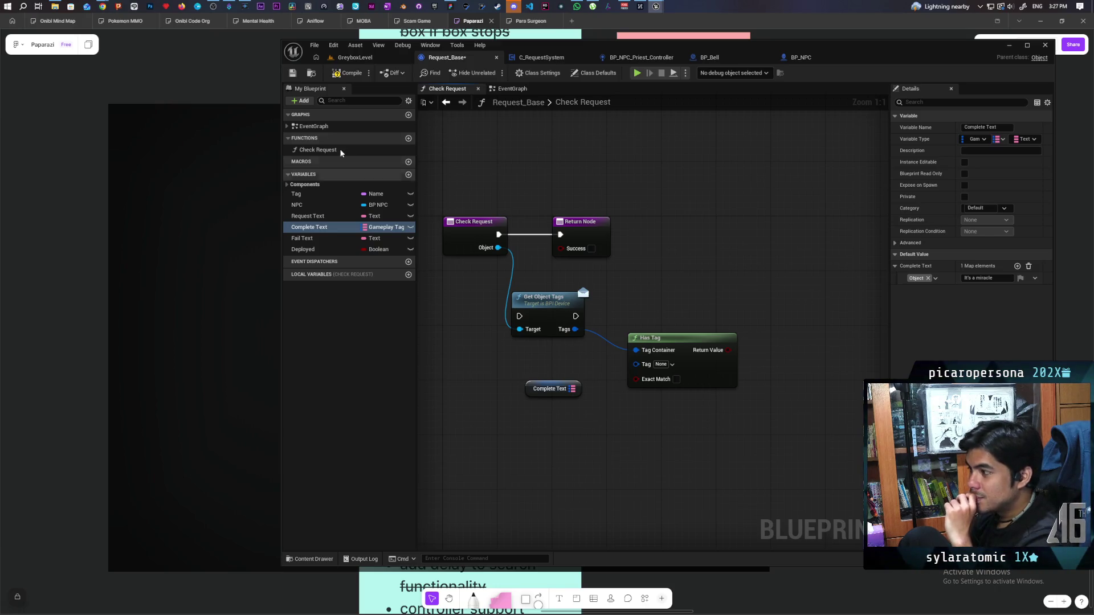
pyautogui.click(349, 72)
pyautogui.click(292, 73)
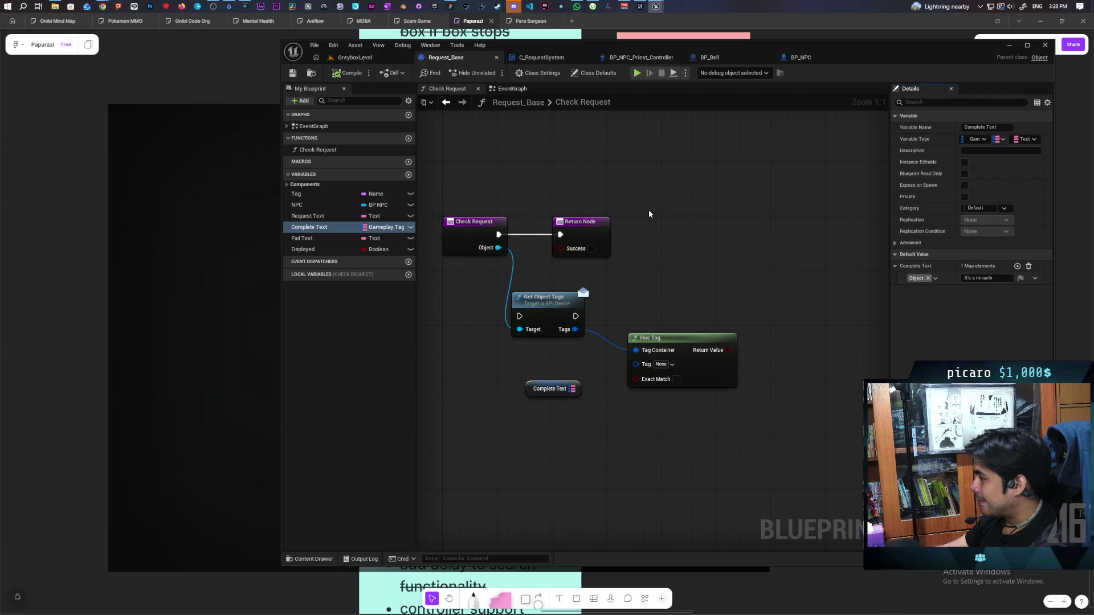
pyautogui.moveTo(595, 275)
pyautogui.mouseDown()
pyautogui.moveTo(662, 284)
pyautogui.moveTo(536, 288)
pyautogui.moveTo(621, 302)
pyautogui.moveTo(588, 323)
pyautogui.mouseUp()
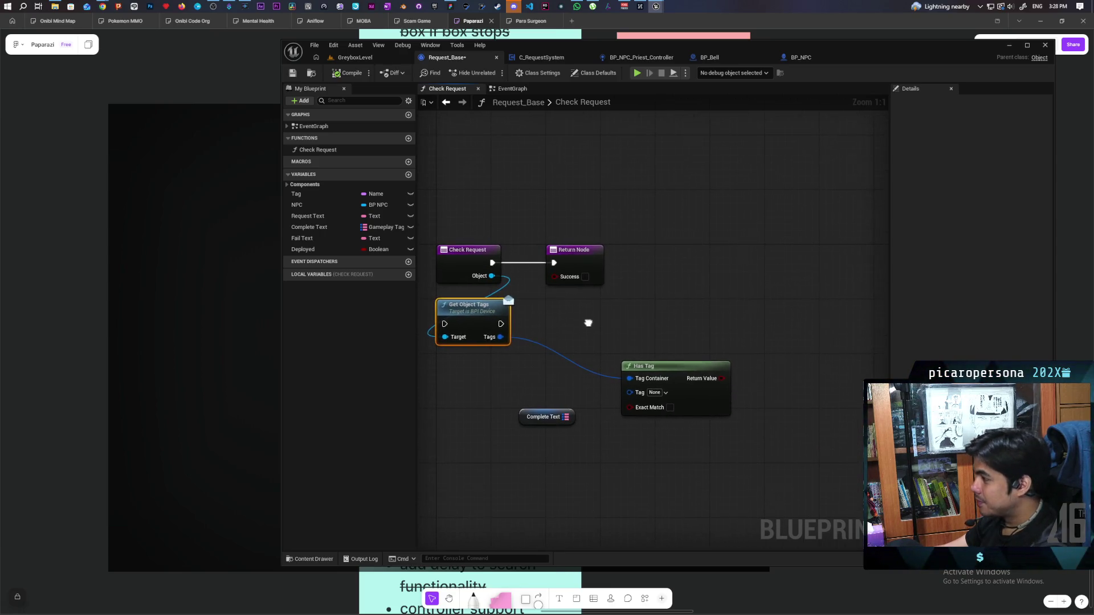
# - Put Has Tag below Get Object Tags, Complete Text lower left, and the Return Node farther right
pyautogui.moveTo(654, 370); pyautogui.dragTo(469, 360)
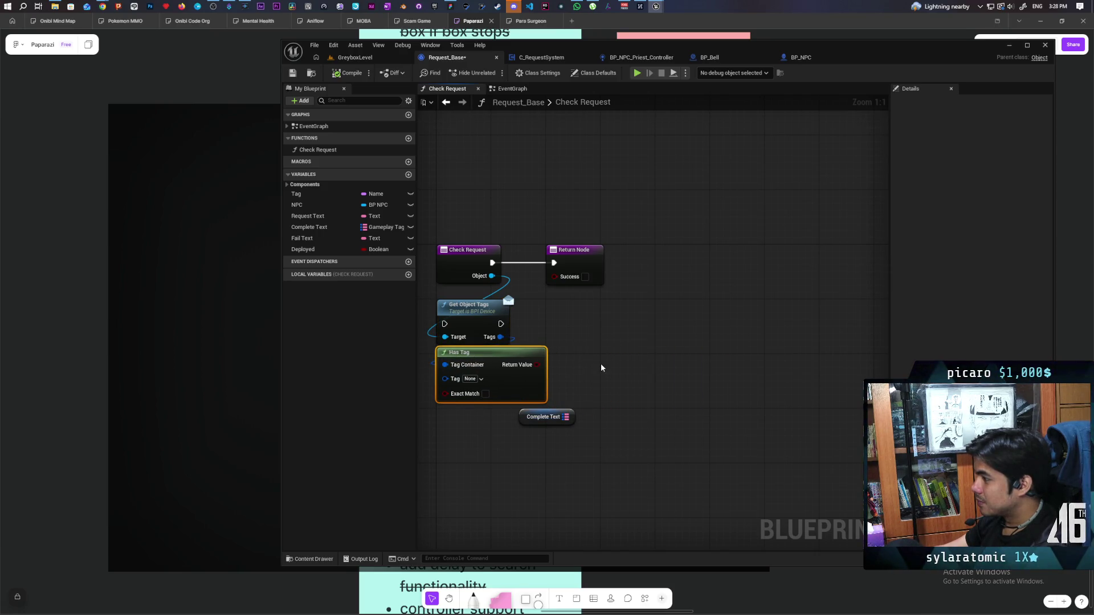
pyautogui.moveTo(523, 419); pyautogui.dragTo(495, 439)
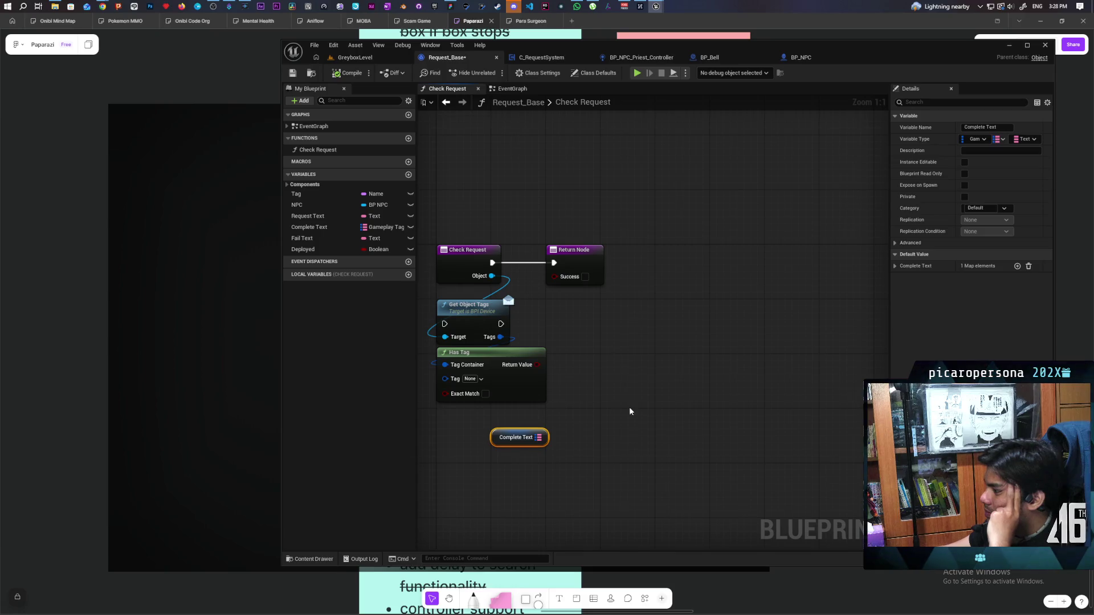
pyautogui.moveTo(630, 410); pyautogui.dragTo(700, 425)
pyautogui.moveTo(644, 276)
pyautogui.mouseDown()
pyautogui.moveTo(781, 285)
pyautogui.moveTo(789, 272)
pyautogui.mouseUp()
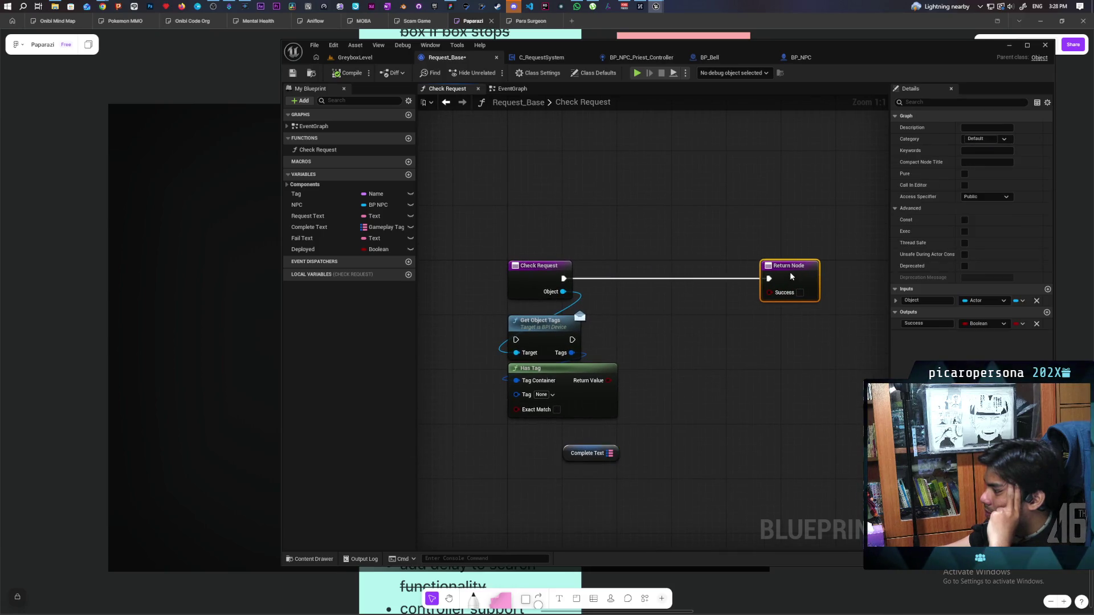
pyautogui.click(744, 365)
# - Set Check Request and Get Object Tags side by side with Has Tag and Complete Text beneath
pyautogui.moveTo(741, 380)
pyautogui.mouseDown()
pyautogui.moveTo(630, 374)
pyautogui.moveTo(618, 422)
pyautogui.moveTo(659, 366)
pyautogui.mouseUp()
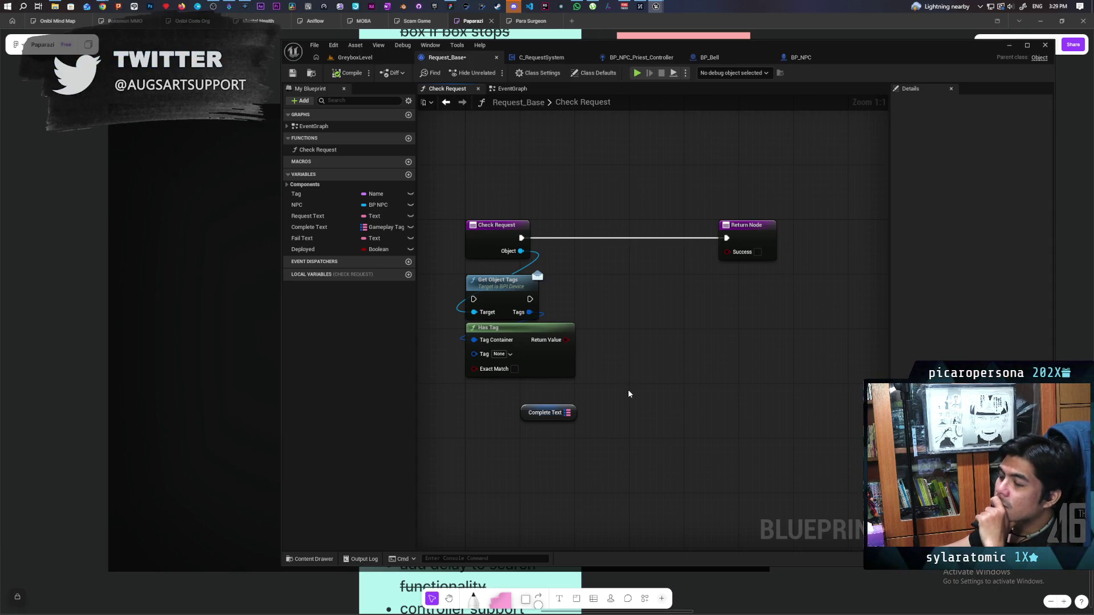
pyautogui.moveTo(628, 393); pyautogui.dragTo(704, 391)
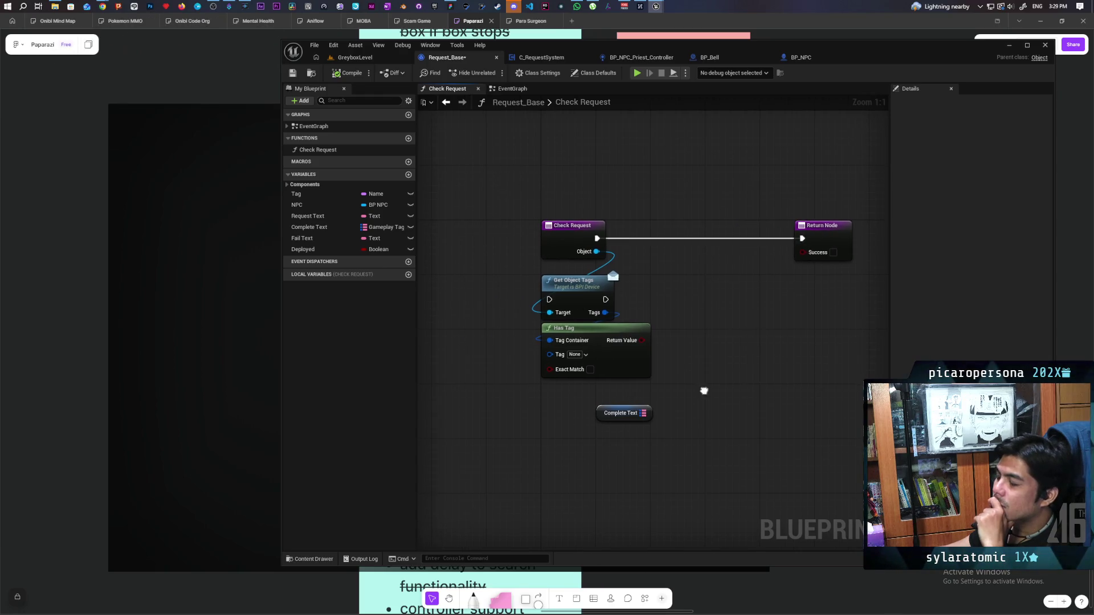
pyautogui.moveTo(562, 247); pyautogui.dragTo(512, 250)
pyautogui.moveTo(577, 289); pyautogui.dragTo(596, 231)
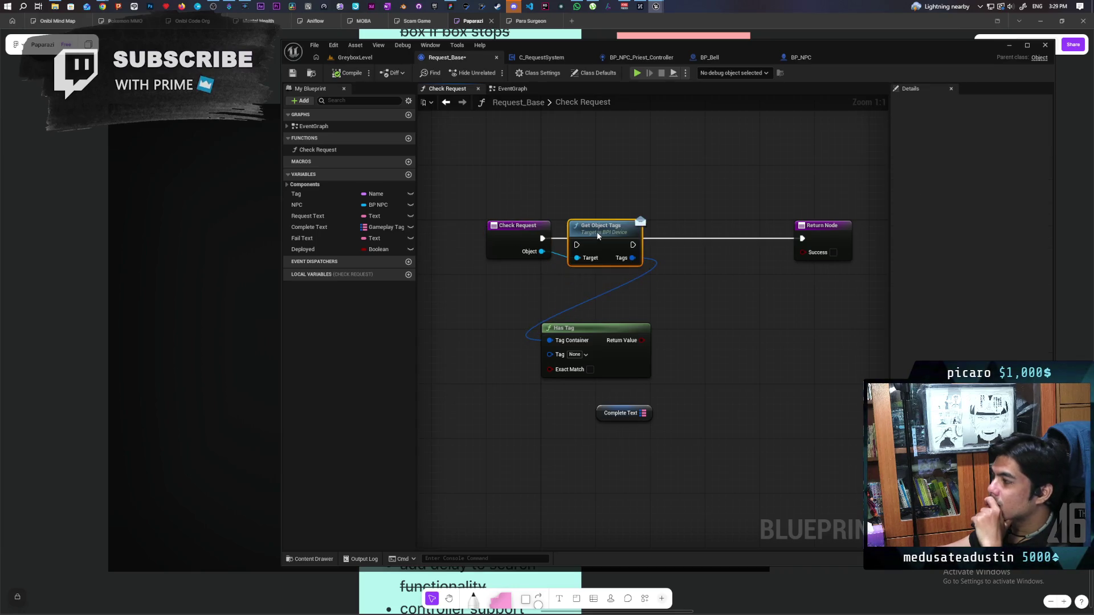
pyautogui.moveTo(604, 368); pyautogui.dragTo(665, 345)
pyautogui.moveTo(596, 411); pyautogui.dragTo(560, 404)
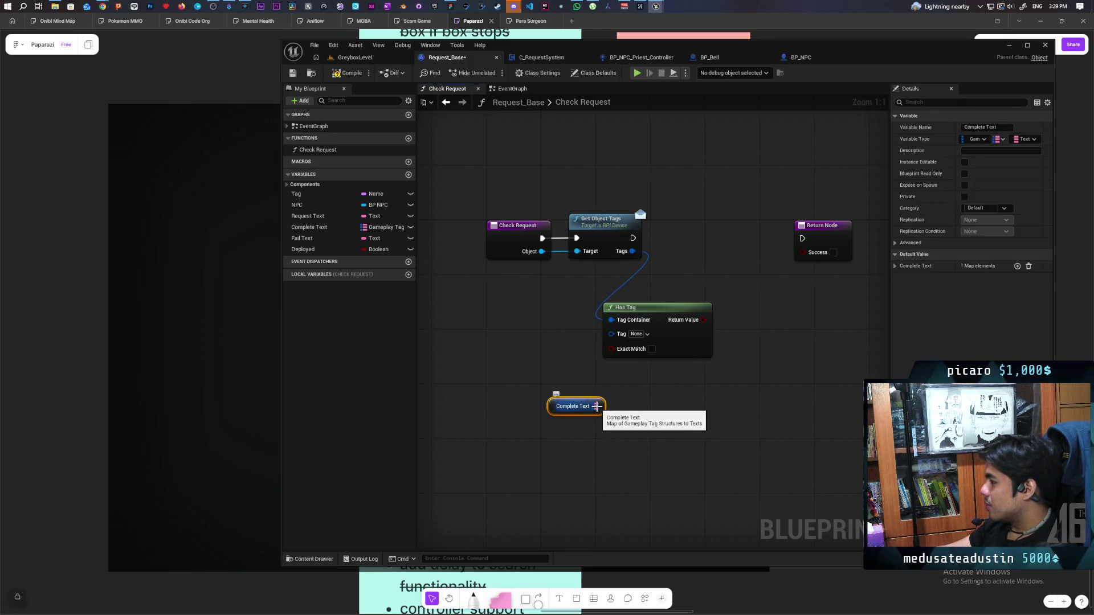
# - Add a For Each Loop (Map) fed by the Complete Text map
pyautogui.moveTo(528, 317); pyautogui.dragTo(658, 303)
pyautogui.moveTo(627, 238); pyautogui.dragTo(523, 238)
pyautogui.moveTo(682, 386)
pyautogui.mouseDown()
pyautogui.moveTo(517, 331)
pyautogui.moveTo(595, 334)
pyautogui.mouseUp()
pyautogui.write('for each')
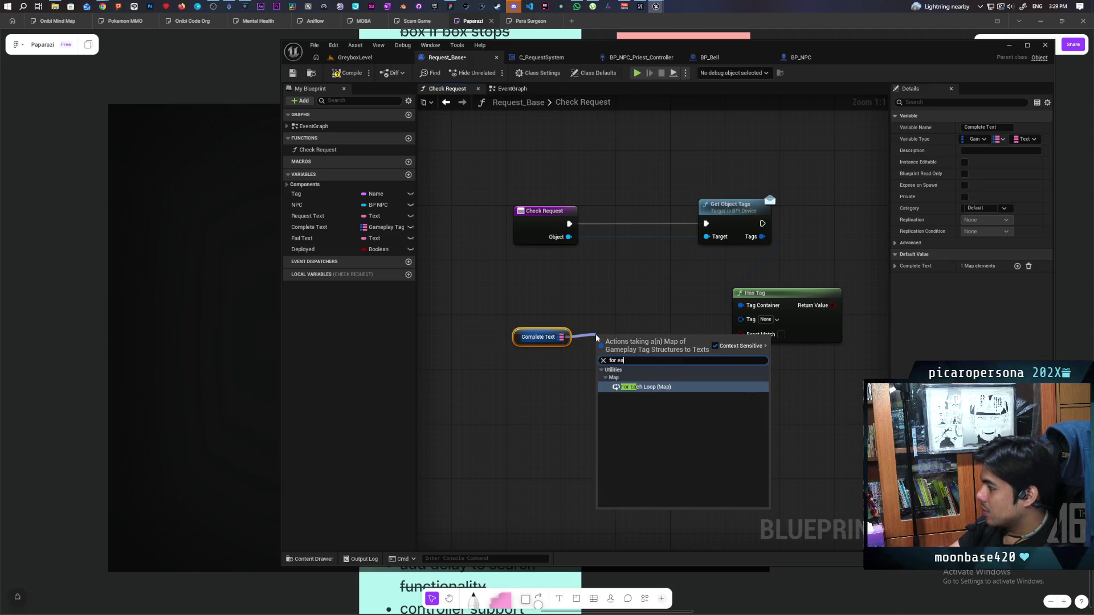
pyautogui.press('Return')
pyautogui.moveTo(564, 401)
pyautogui.mouseDown()
pyautogui.moveTo(564, 278)
pyautogui.moveTo(572, 407)
pyautogui.mouseUp()
pyautogui.moveTo(687, 271); pyautogui.dragTo(590, 271)
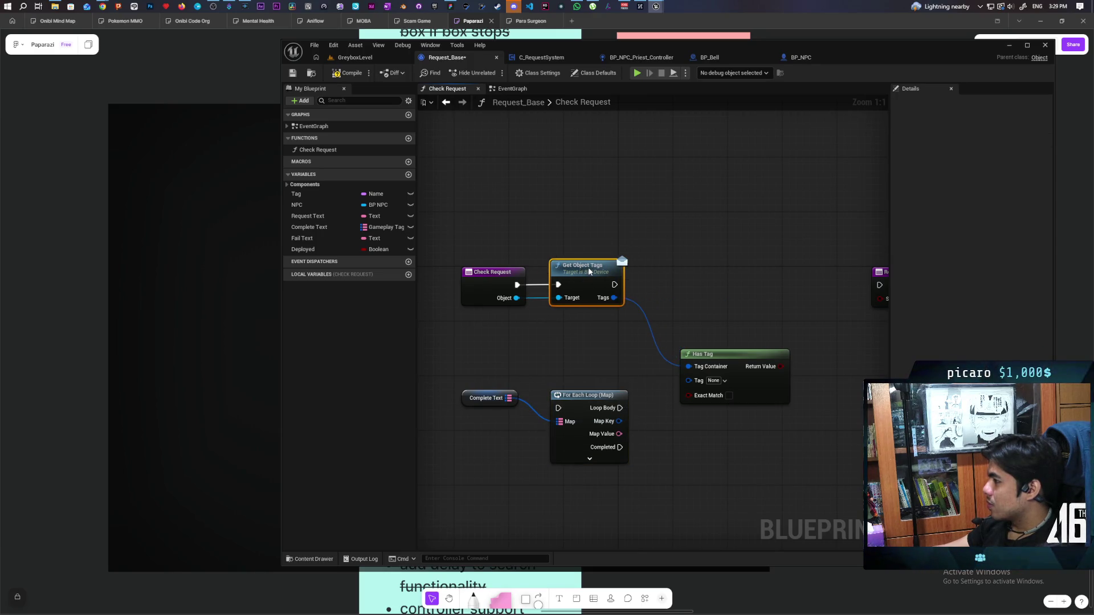
pyautogui.hotkey('ctrl', 'z')
pyautogui.hotkey('ctrl', 'z')
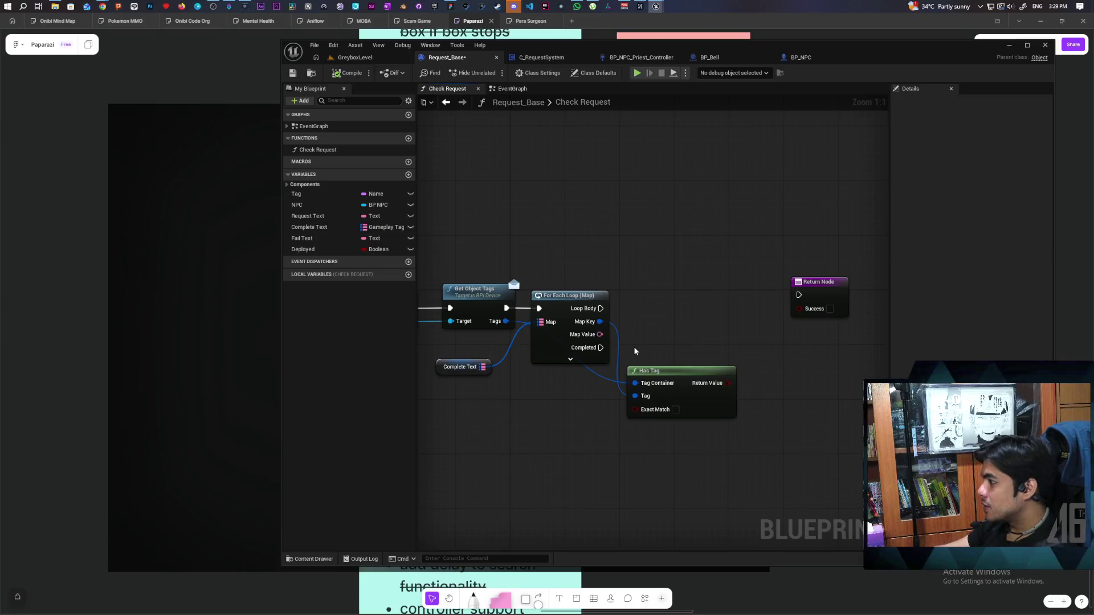
# - Add a Branch driven by Loop Body, using Has Tag's Return Value as its condition
pyautogui.moveTo(772, 308); pyautogui.dragTo(796, 308)
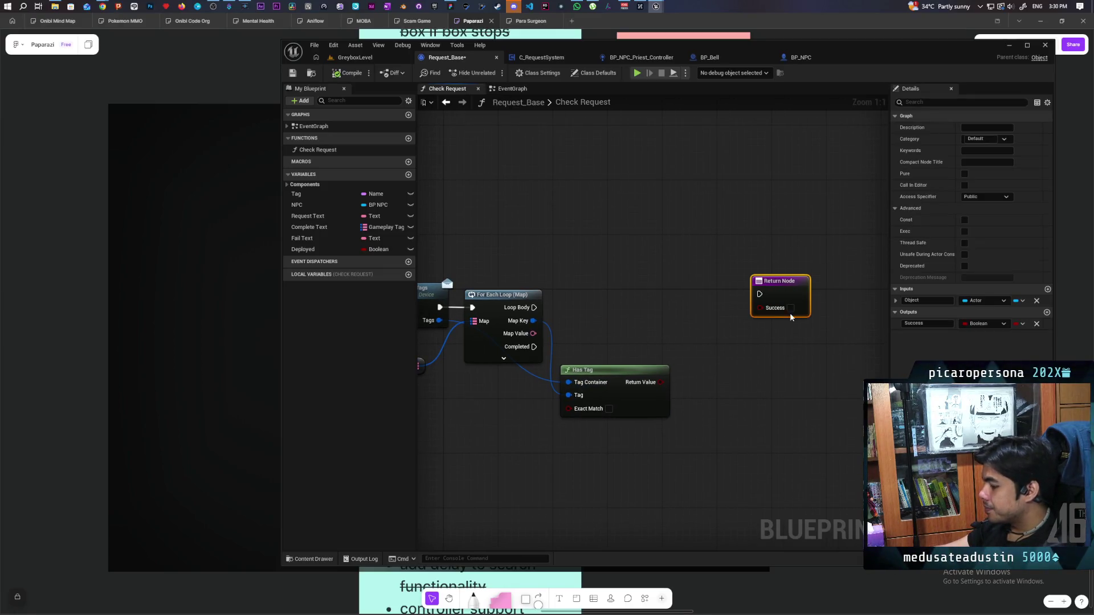
pyautogui.click(662, 311)
pyautogui.moveTo(648, 314)
pyautogui.mouseDown()
pyautogui.moveTo(649, 303)
pyautogui.moveTo(671, 310)
pyautogui.mouseUp()
pyautogui.moveTo(661, 382)
pyautogui.mouseDown()
pyautogui.moveTo(638, 380)
pyautogui.moveTo(656, 295)
pyautogui.mouseUp()
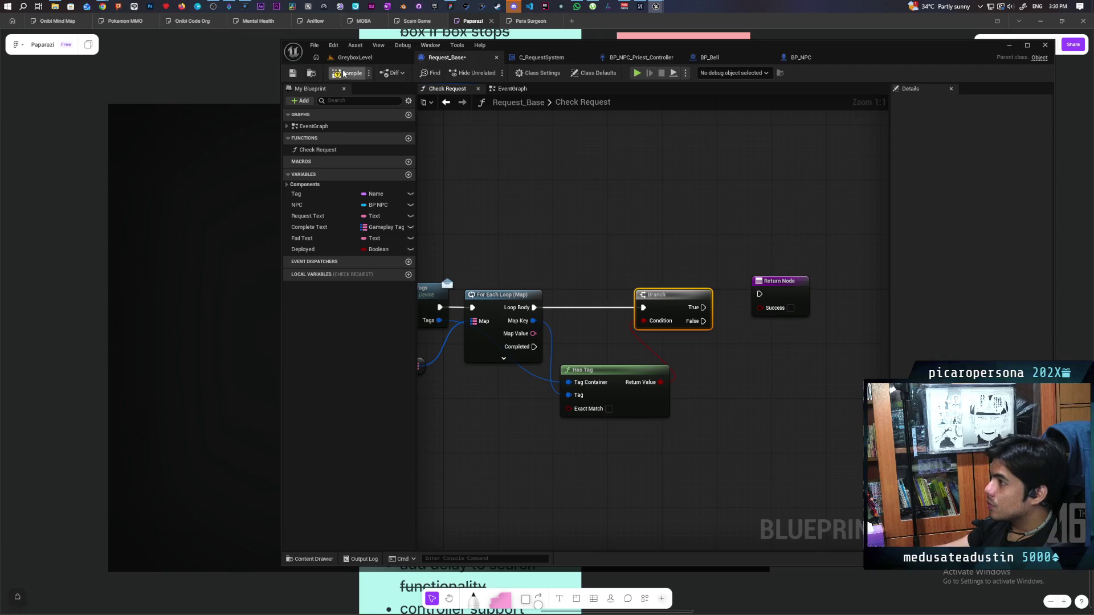
pyautogui.moveTo(538, 148); pyautogui.dragTo(452, 135)
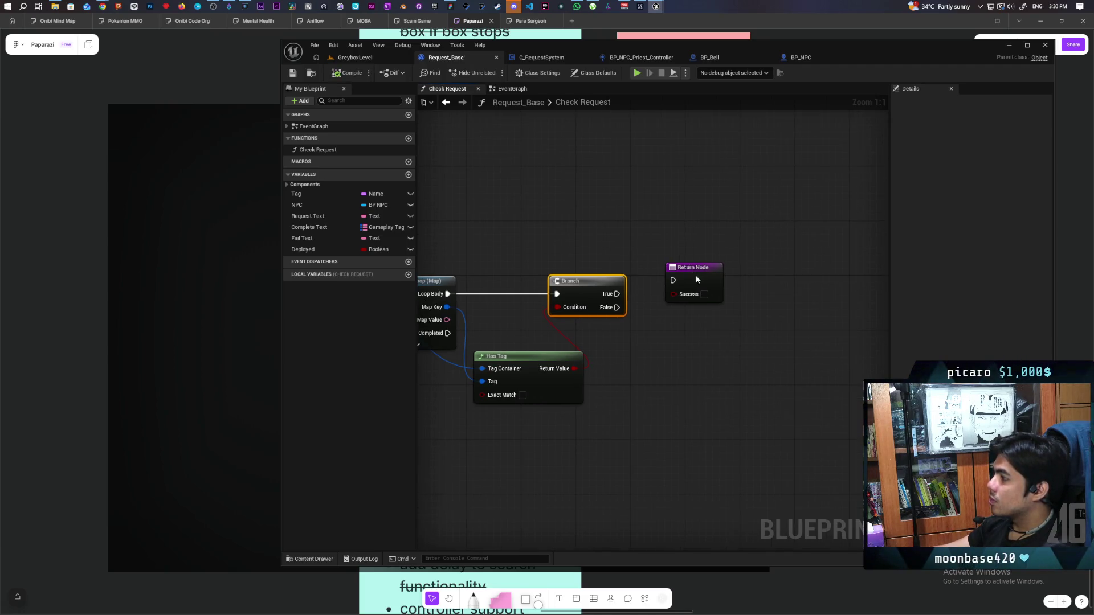
pyautogui.moveTo(692, 267); pyautogui.dragTo(788, 224)
pyautogui.moveTo(664, 235); pyautogui.dragTo(737, 205)
pyautogui.scroll(-2, 604, 227)
pyautogui.scroll(1, 620, 247)
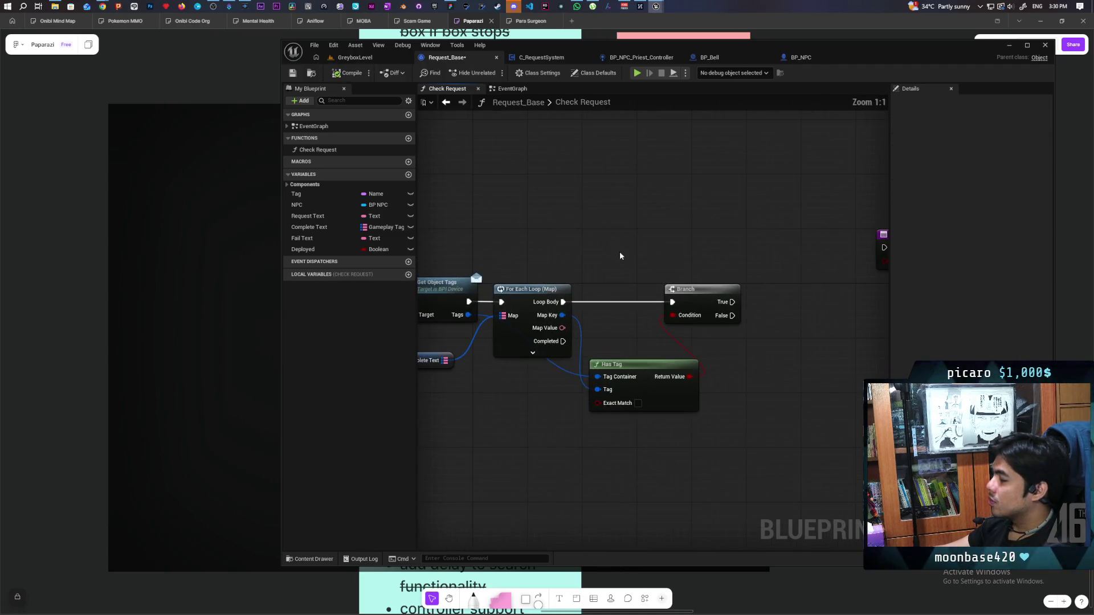
pyautogui.scroll(1, 611, 345)
# - Promote the loop's Map Value to a Success Text variable, set from the Branch's True output
pyautogui.moveTo(576, 325)
pyautogui.mouseDown()
pyautogui.moveTo(622, 340)
pyautogui.moveTo(769, 346)
pyautogui.mouseUp()
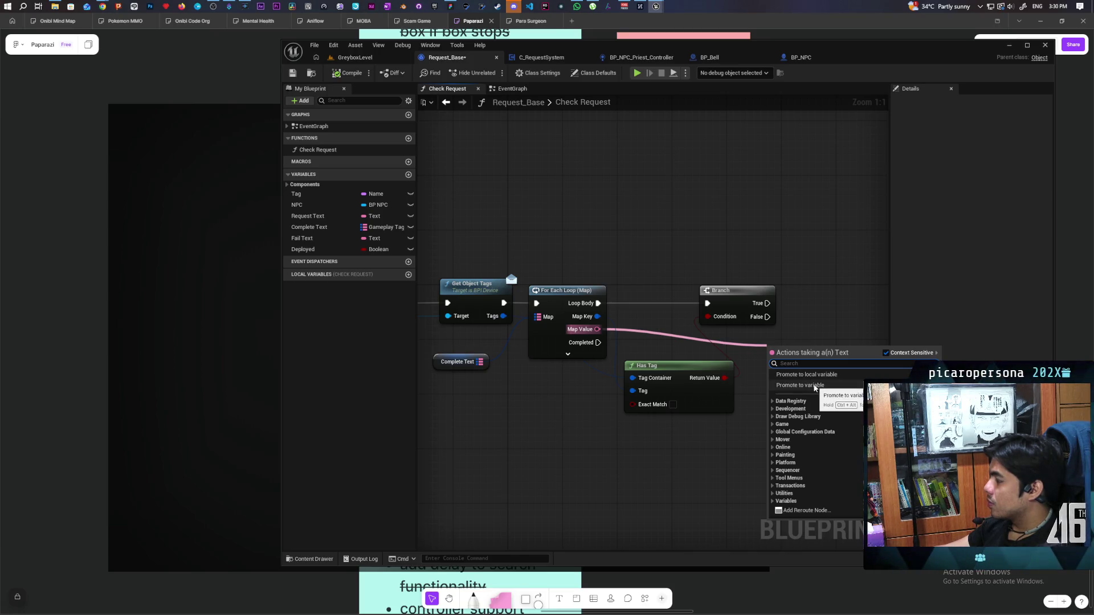
pyautogui.click(815, 387)
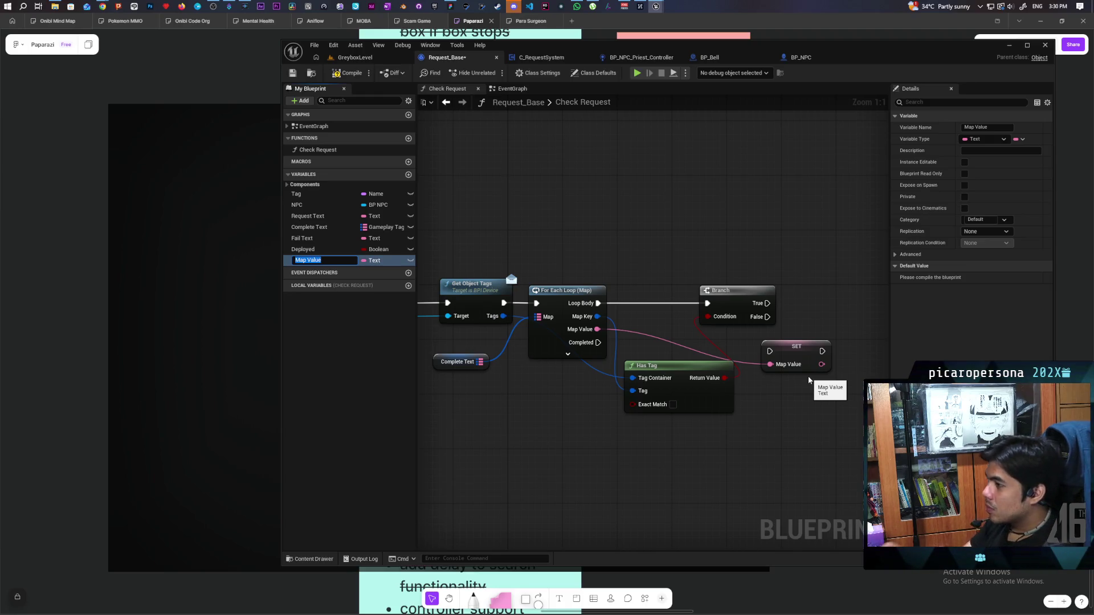
pyautogui.write('Success')
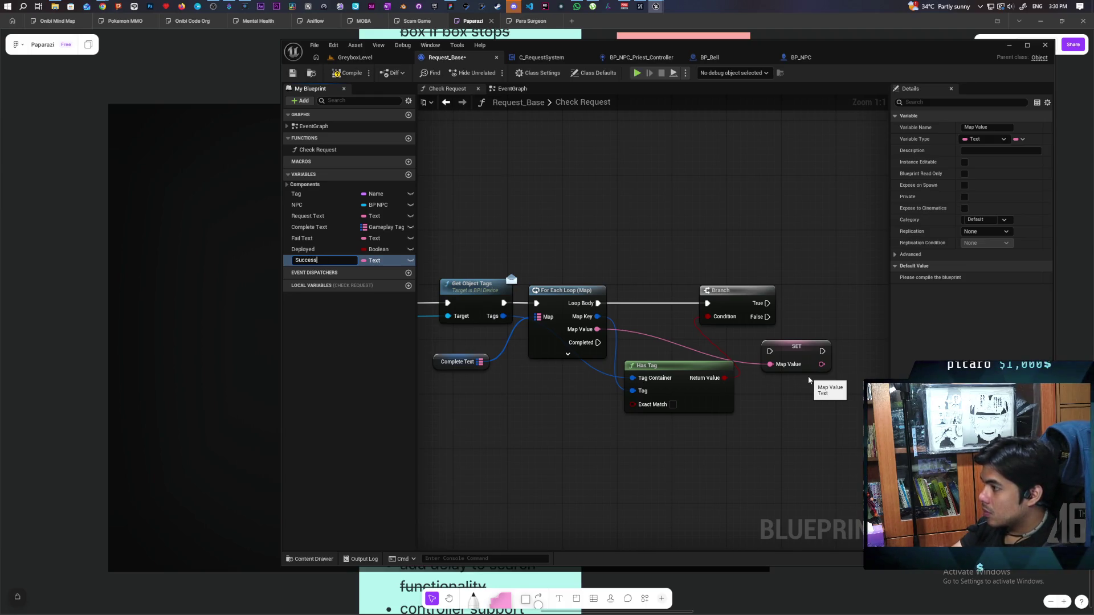
pyautogui.write(' Text')
pyautogui.press('Return')
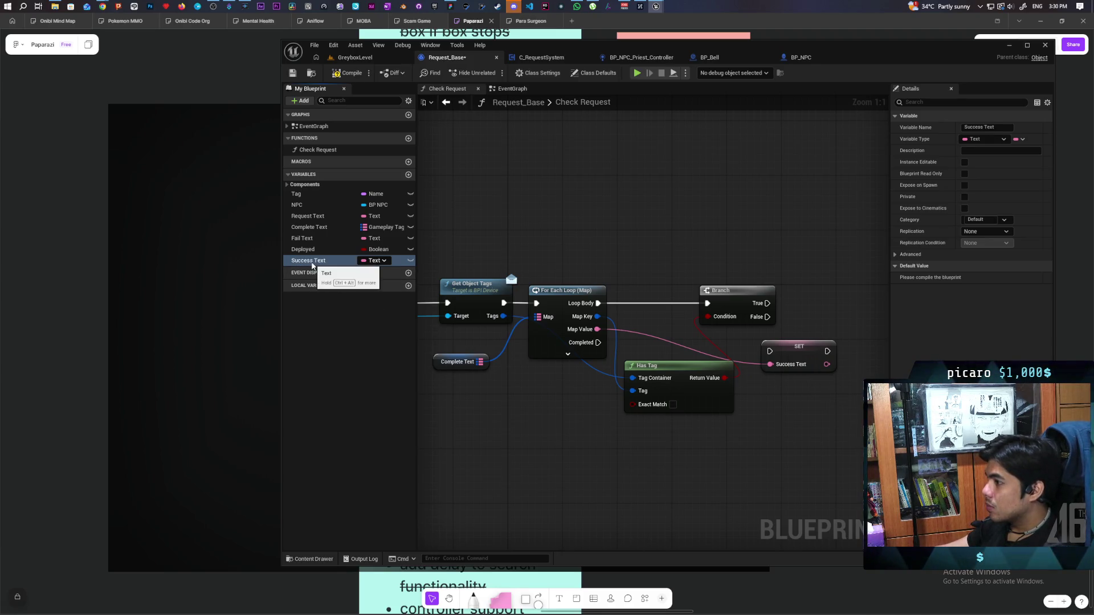
pyautogui.moveTo(794, 322)
pyautogui.mouseDown()
pyautogui.moveTo(651, 346)
pyautogui.moveTo(687, 321)
pyautogui.mouseUp()
pyautogui.moveTo(623, 328); pyautogui.dragTo(666, 332)
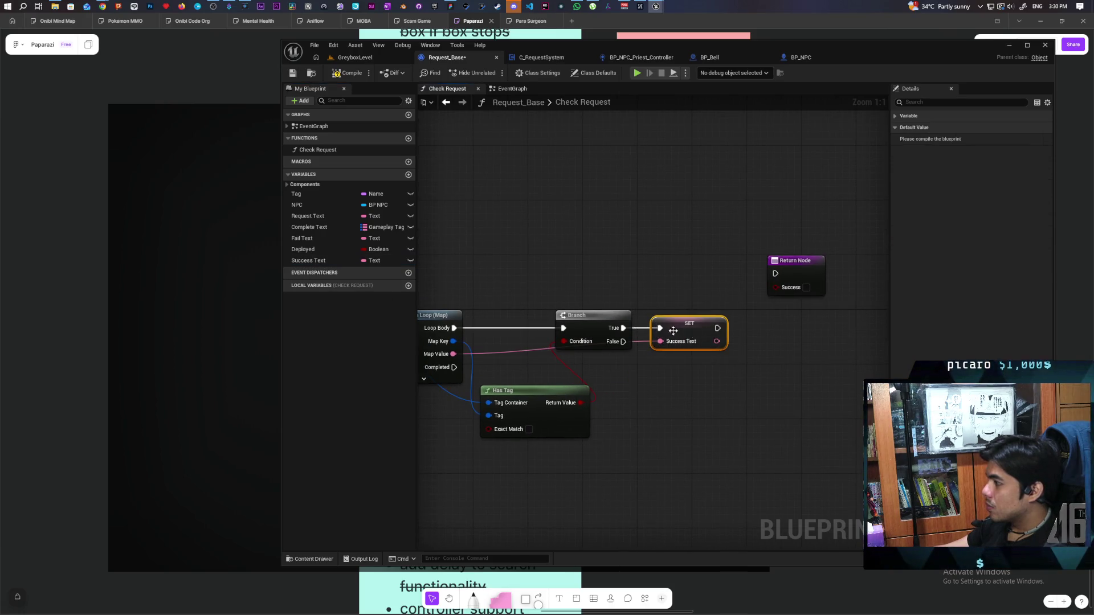
pyautogui.scroll(-2, 763, 336)
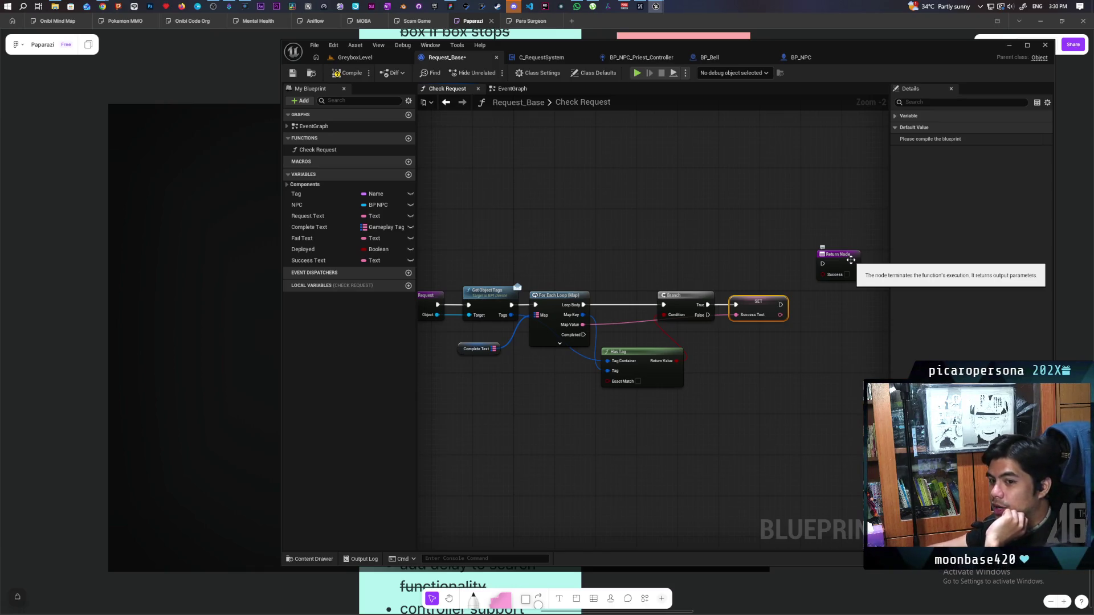
# - Move Has Tag up beside the For Each Loop and drop the Return Node below it
pyautogui.moveTo(779, 345); pyautogui.dragTo(775, 349)
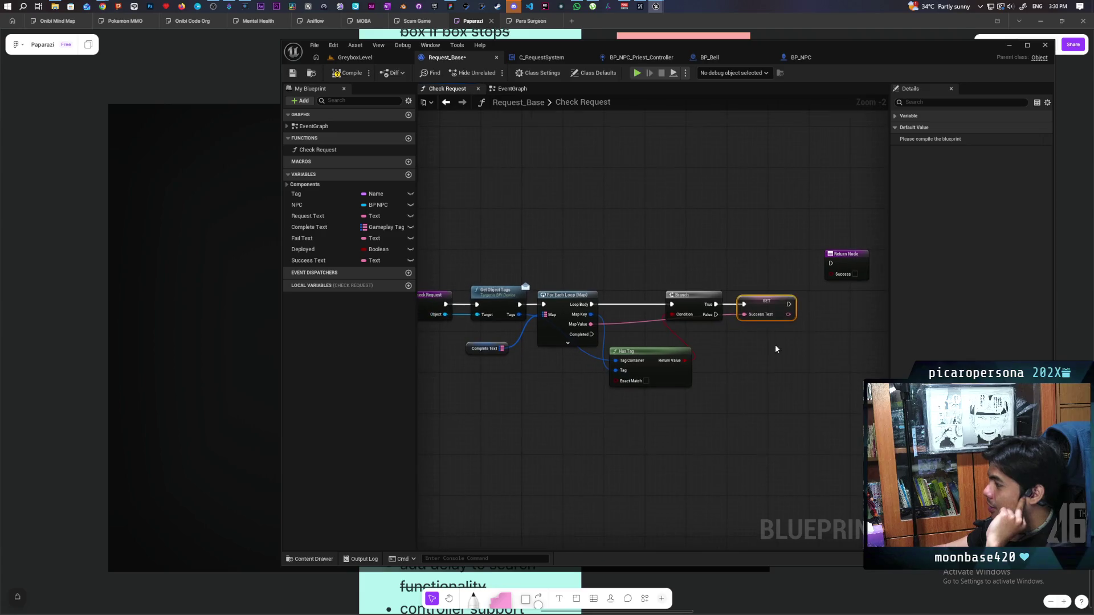
pyautogui.moveTo(652, 354); pyautogui.dragTo(651, 333)
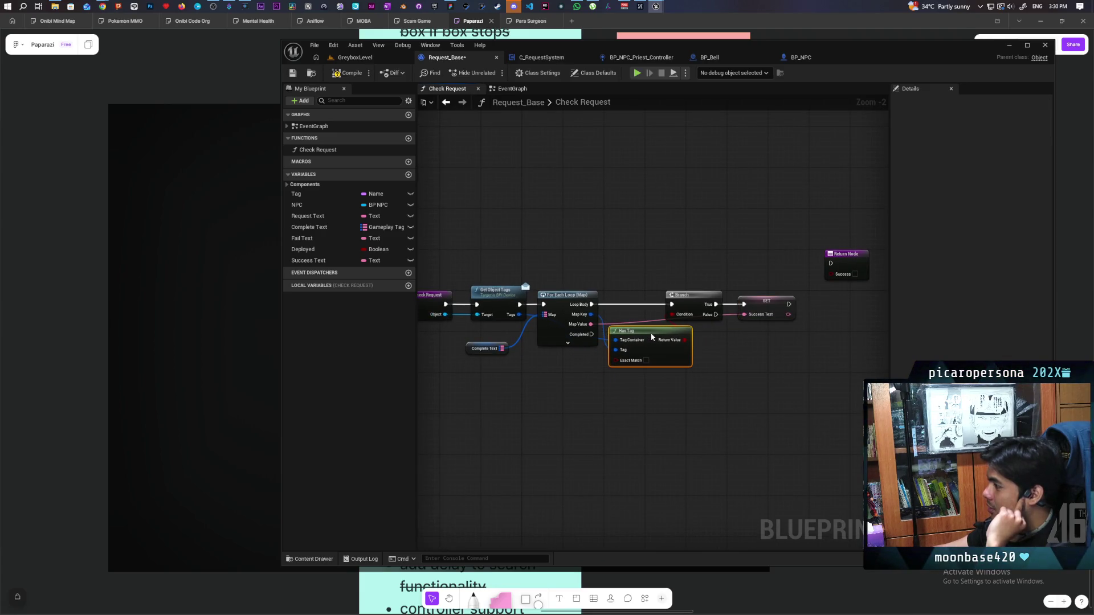
pyautogui.moveTo(848, 256); pyautogui.dragTo(621, 402)
pyautogui.scroll(2, 610, 364)
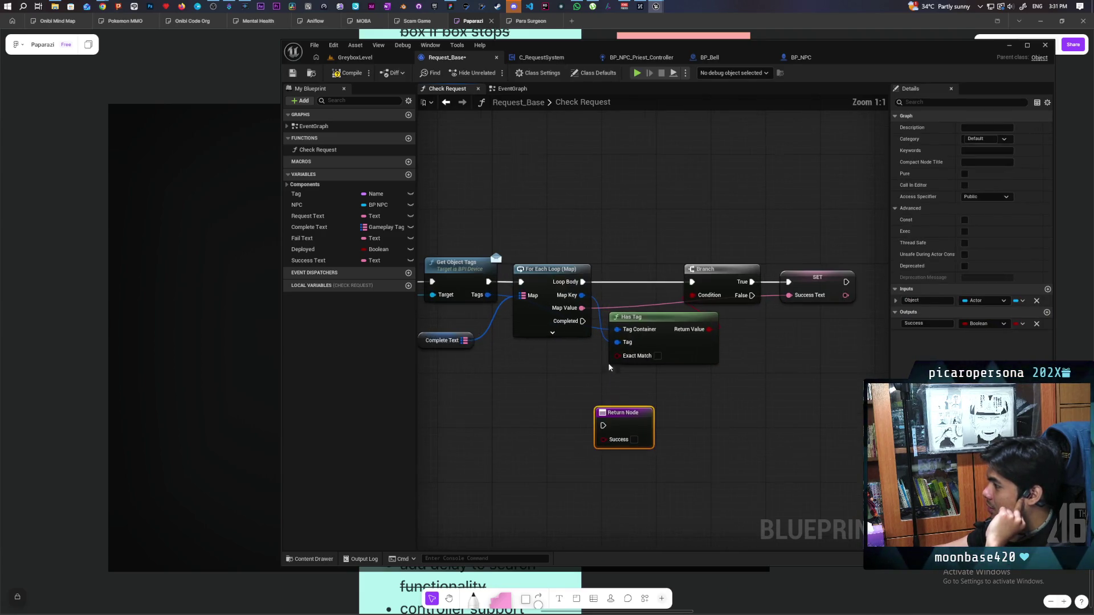
# - Wire the loop's Completed output to the Return Node, then add a new local variable
pyautogui.moveTo(584, 322)
pyautogui.mouseDown()
pyautogui.moveTo(603, 425)
pyautogui.moveTo(622, 405)
pyautogui.mouseUp()
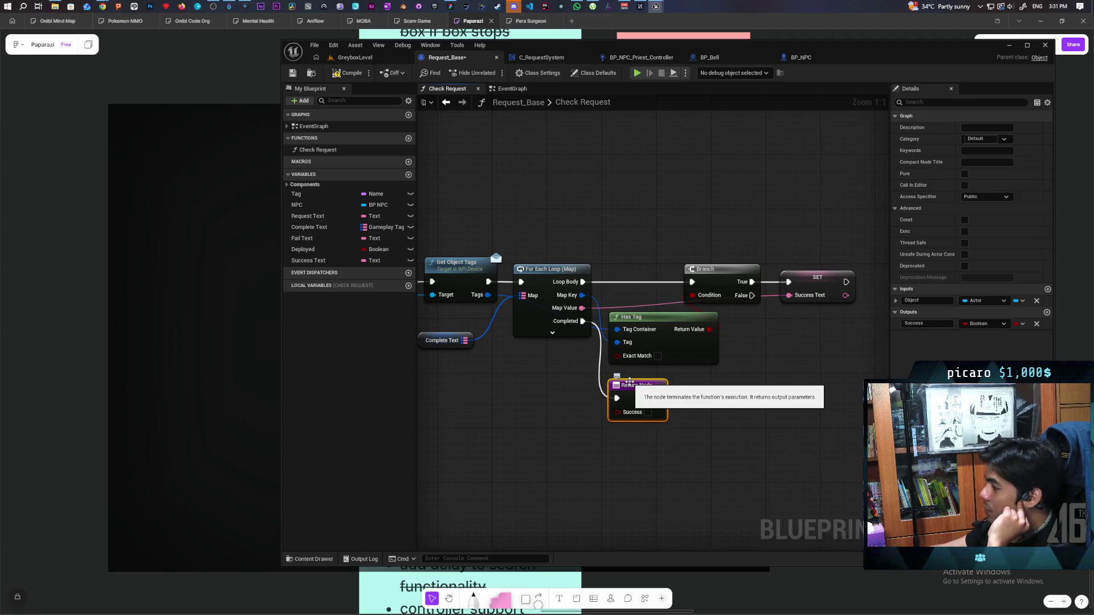
pyautogui.moveTo(749, 380); pyautogui.dragTo(697, 386)
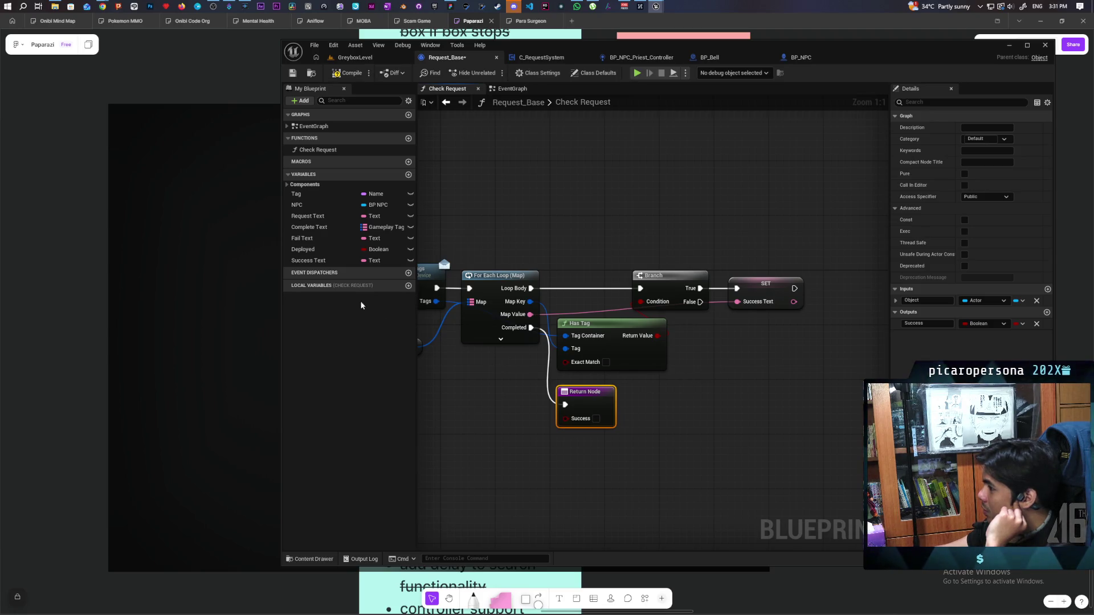
pyautogui.click(409, 285)
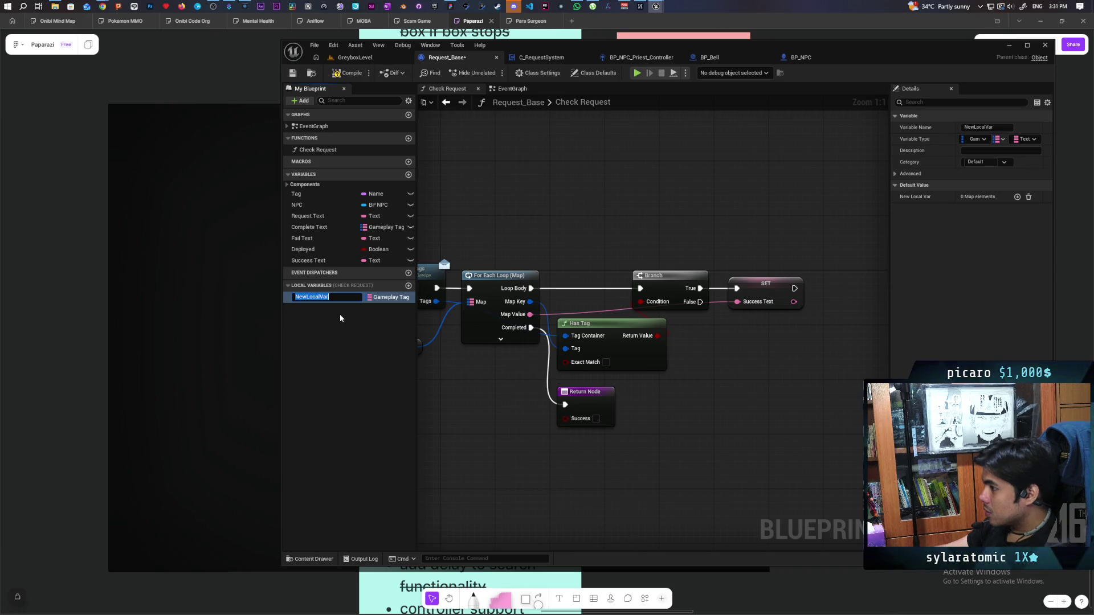
# - Make NewLocalVar a Boolean local variable and save Request_Base
pyautogui.click(340, 317)
pyautogui.click(382, 297)
pyautogui.click(399, 327)
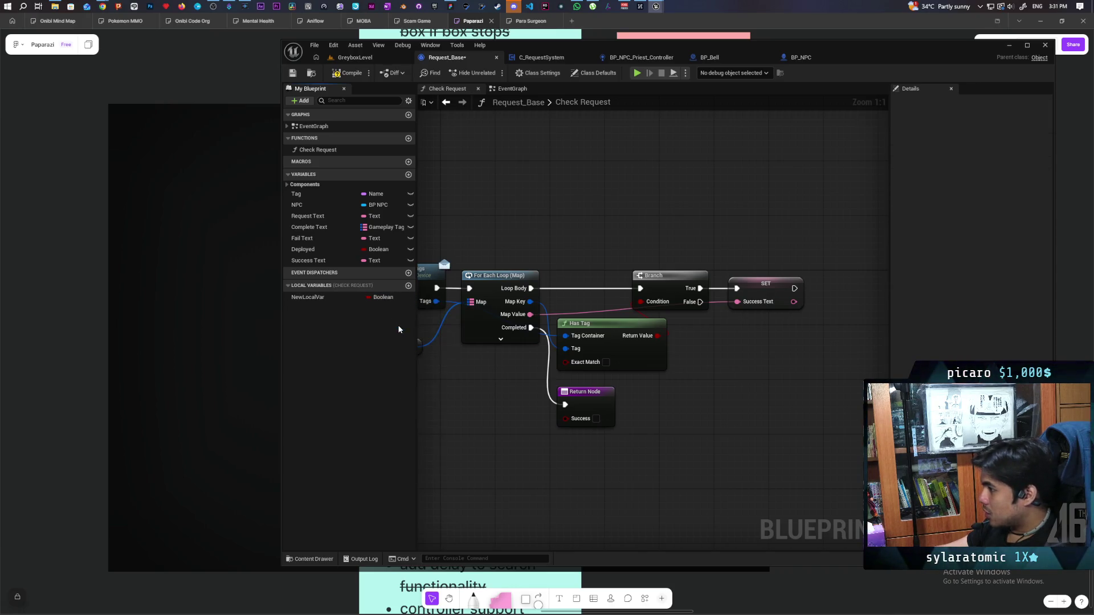
pyautogui.click(292, 73)
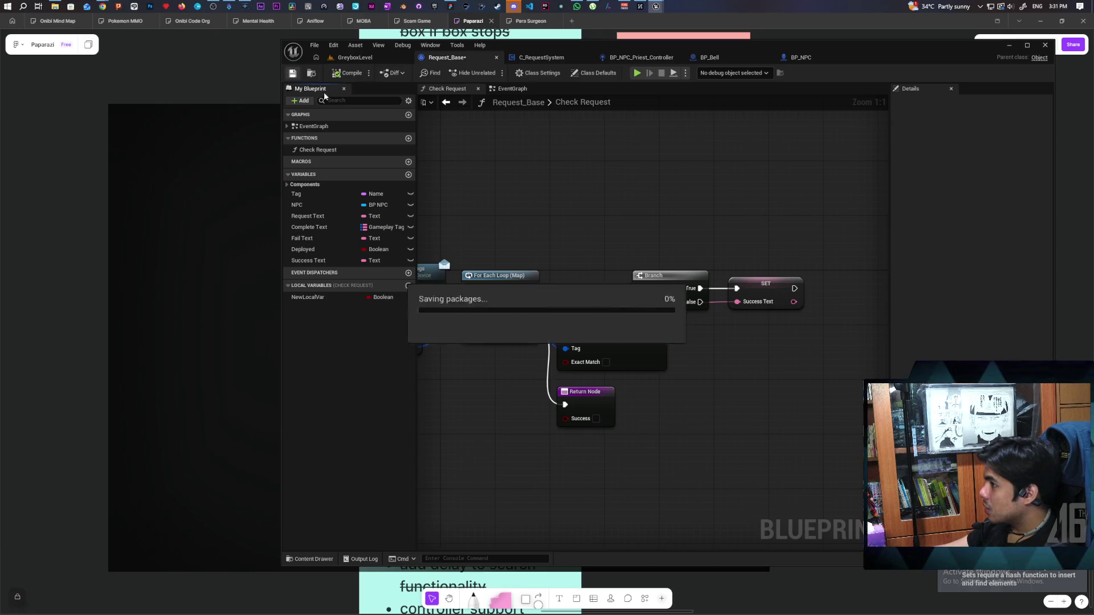
# - Set NewLocalVar to true right after the Success Text setter, then save
pyautogui.moveTo(308, 297)
pyautogui.mouseDown()
pyautogui.moveTo(744, 377)
pyautogui.moveTo(769, 347)
pyautogui.moveTo(794, 344)
pyautogui.moveTo(824, 292)
pyautogui.moveTo(809, 299)
pyautogui.moveTo(832, 302)
pyautogui.mouseUp()
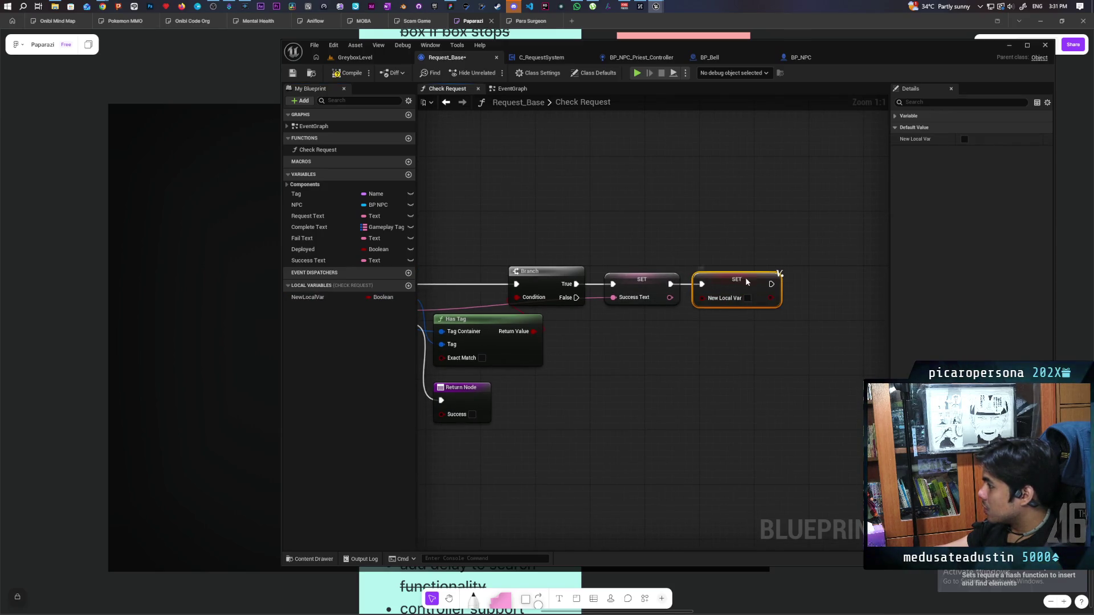
pyautogui.moveTo(746, 279); pyautogui.dragTo(753, 277)
pyautogui.hotkey('ctrl', 's')
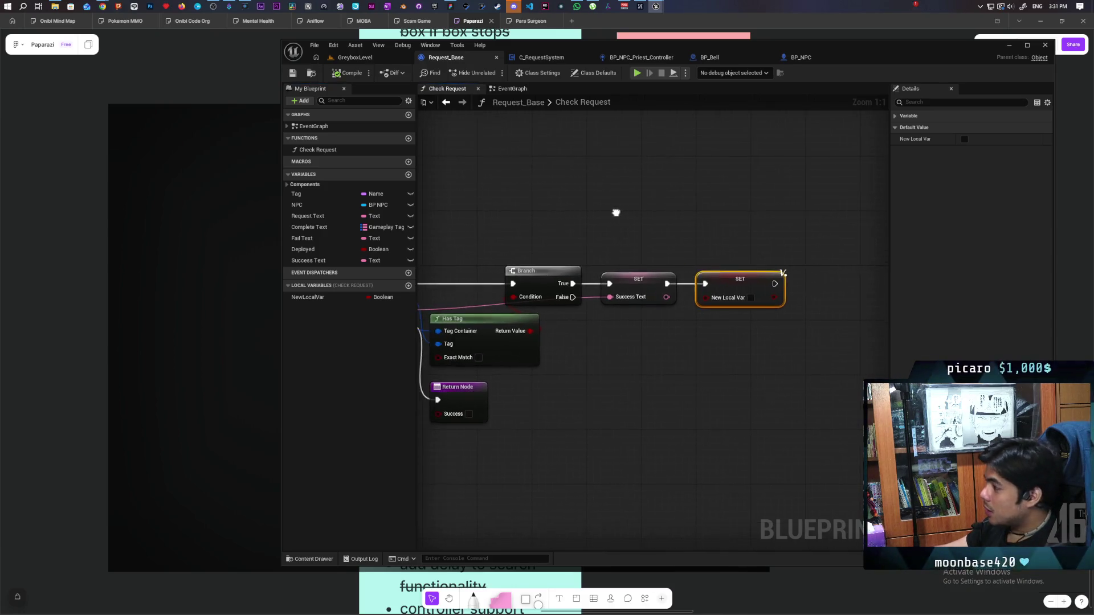
pyautogui.scroll(-2, 604, 219)
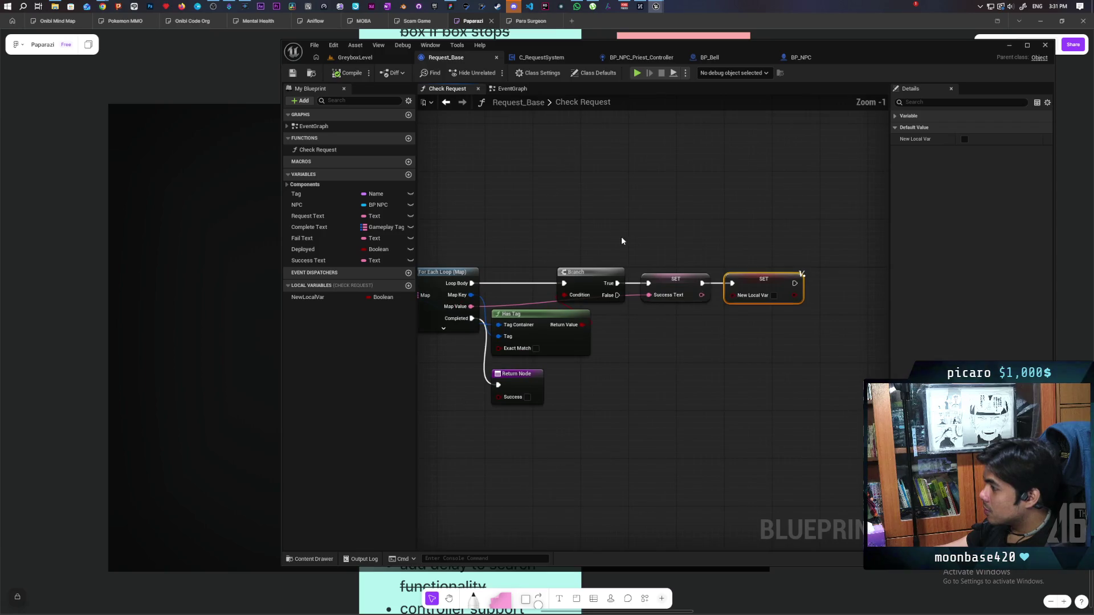
pyautogui.scroll(1, 621, 237)
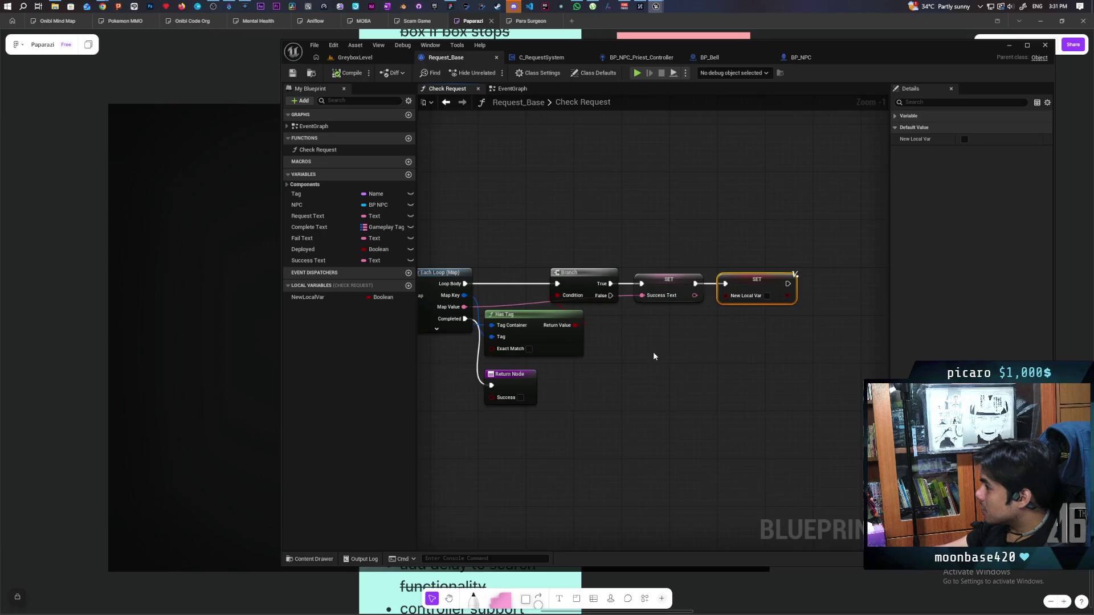
pyautogui.moveTo(501, 308); pyautogui.dragTo(659, 308)
pyautogui.moveTo(752, 343); pyautogui.dragTo(596, 358)
pyautogui.click(753, 311)
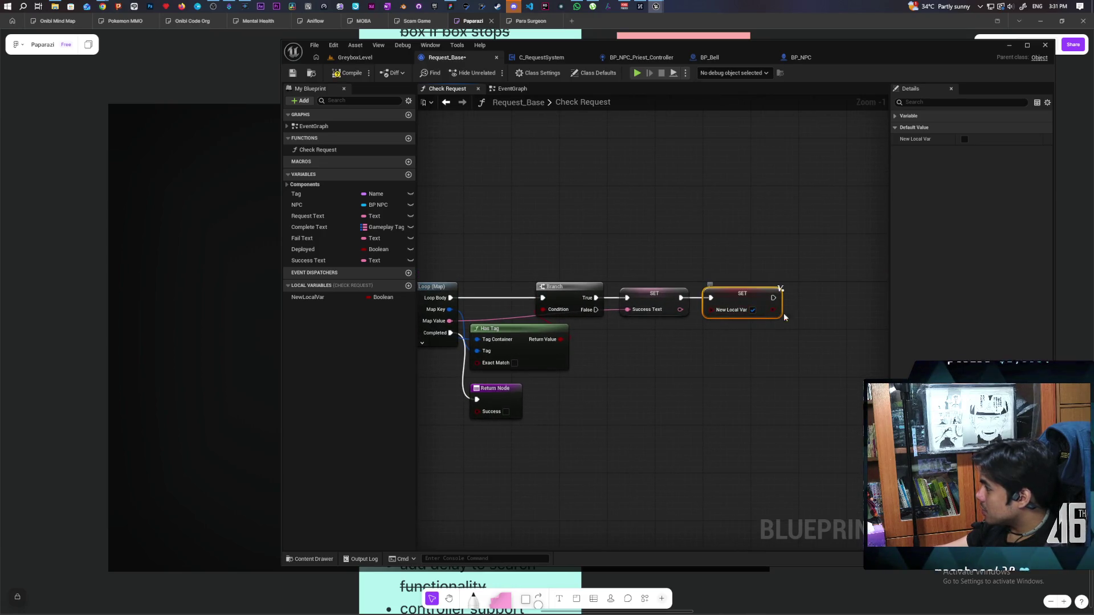
pyautogui.hotkey('ctrl', 's')
# - Place a NewLocalVar getter beside the Return Node and bring up the Content Drawer
pyautogui.moveTo(545, 208); pyautogui.dragTo(611, 197)
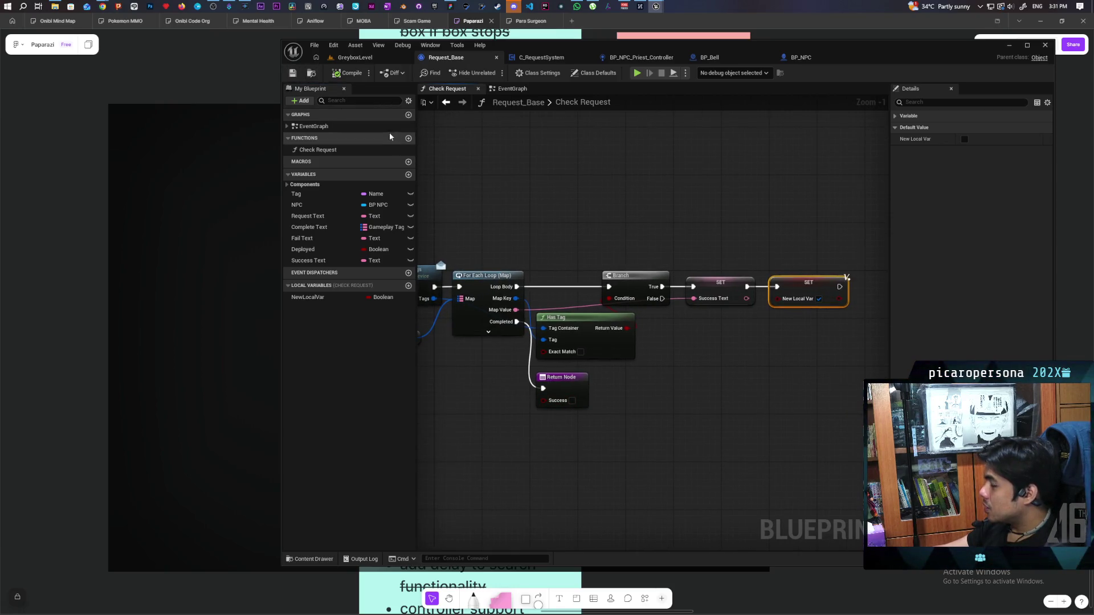
pyautogui.click(310, 297)
pyautogui.moveTo(311, 297)
pyautogui.mouseDown()
pyautogui.moveTo(507, 406)
pyautogui.moveTo(511, 428)
pyautogui.mouseUp()
pyautogui.scroll(-3, 609, 353)
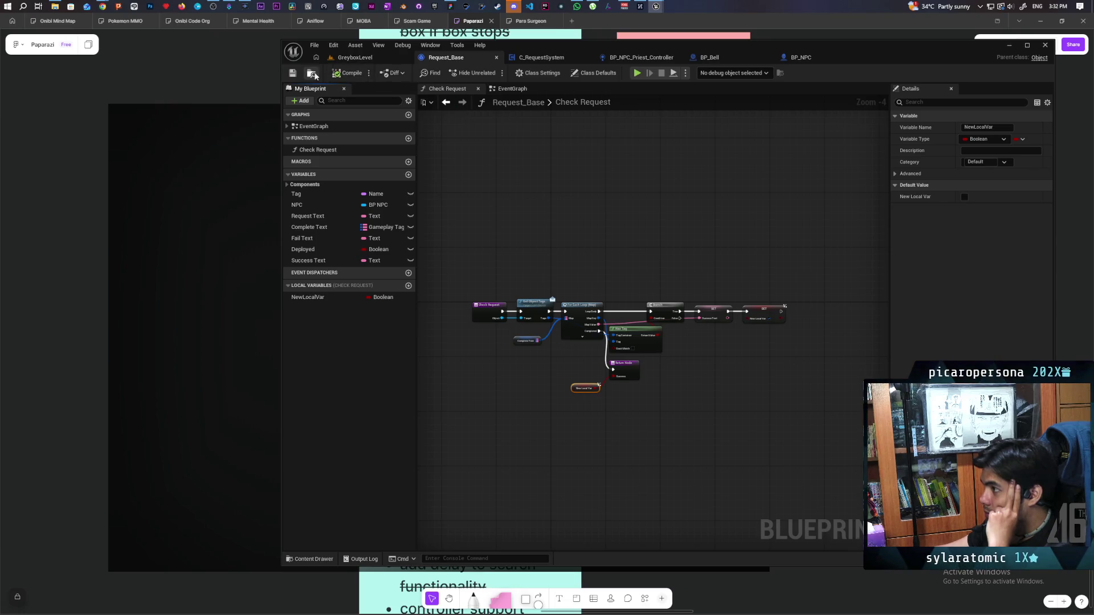
pyautogui.hotkey('ctrl', 'space')
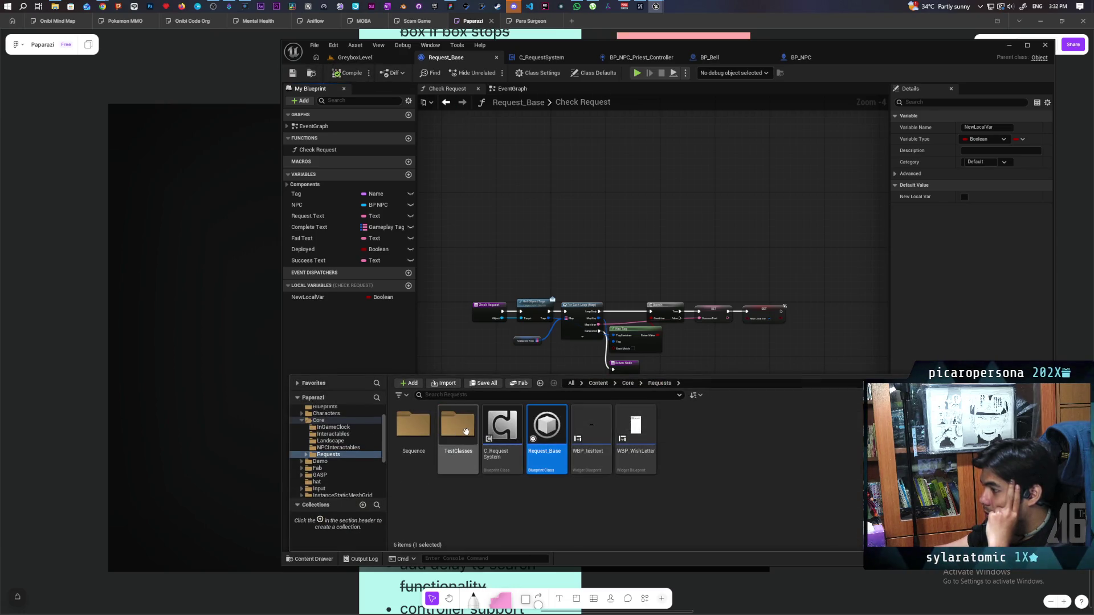
# - Open Request_Food from the TestClasses folder and move its Get Object Tags below Check Request
pyautogui.doubleClick(458, 427)
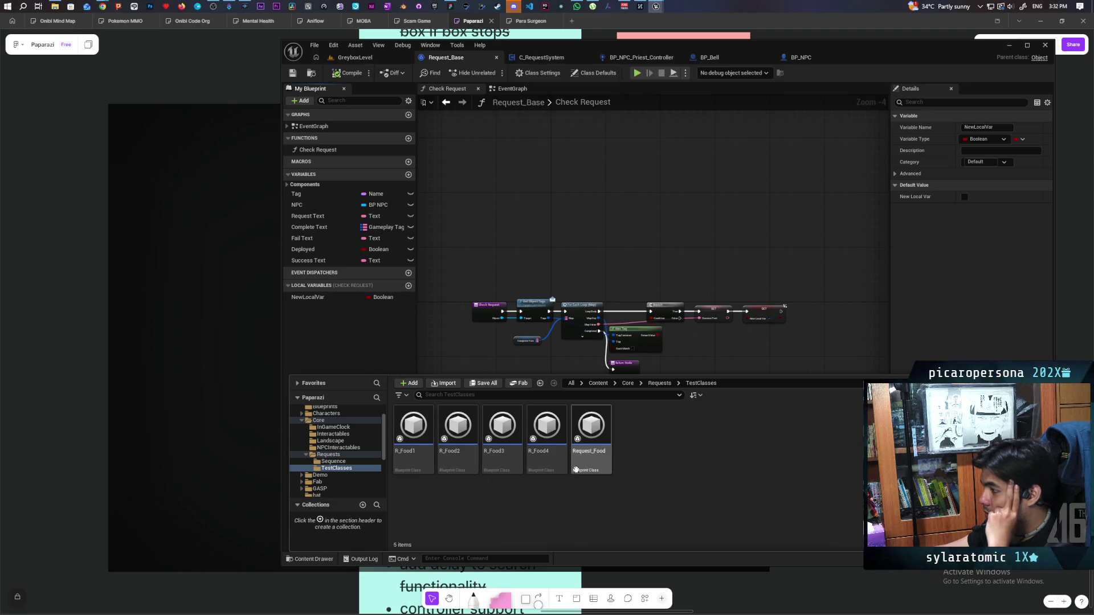
pyautogui.click(603, 466)
pyautogui.doubleClick(602, 467)
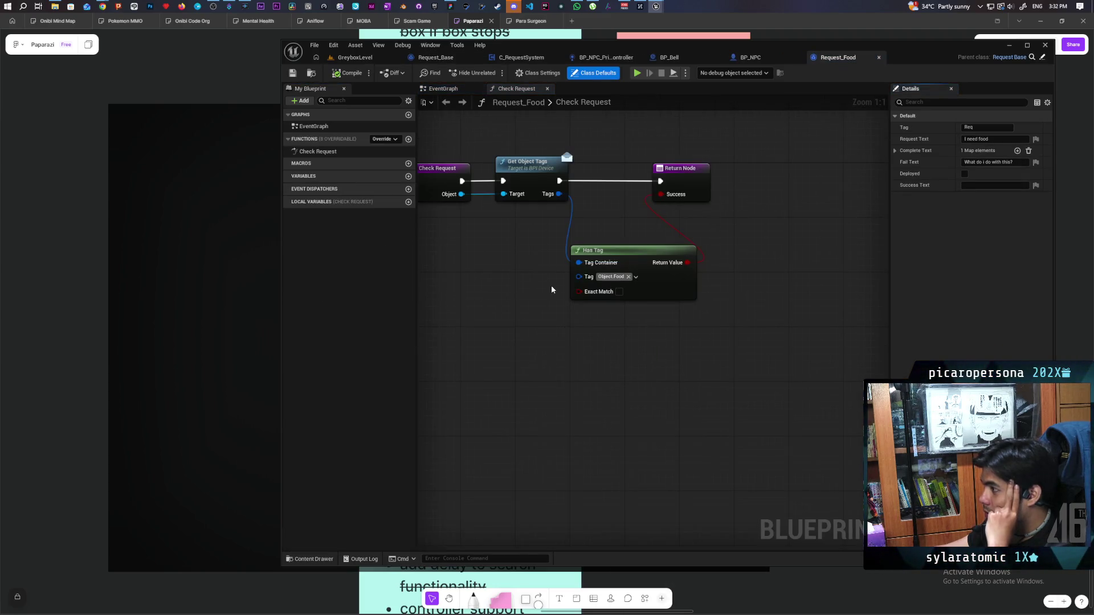
pyautogui.scroll(-3, 552, 285)
pyautogui.scroll(3, 561, 393)
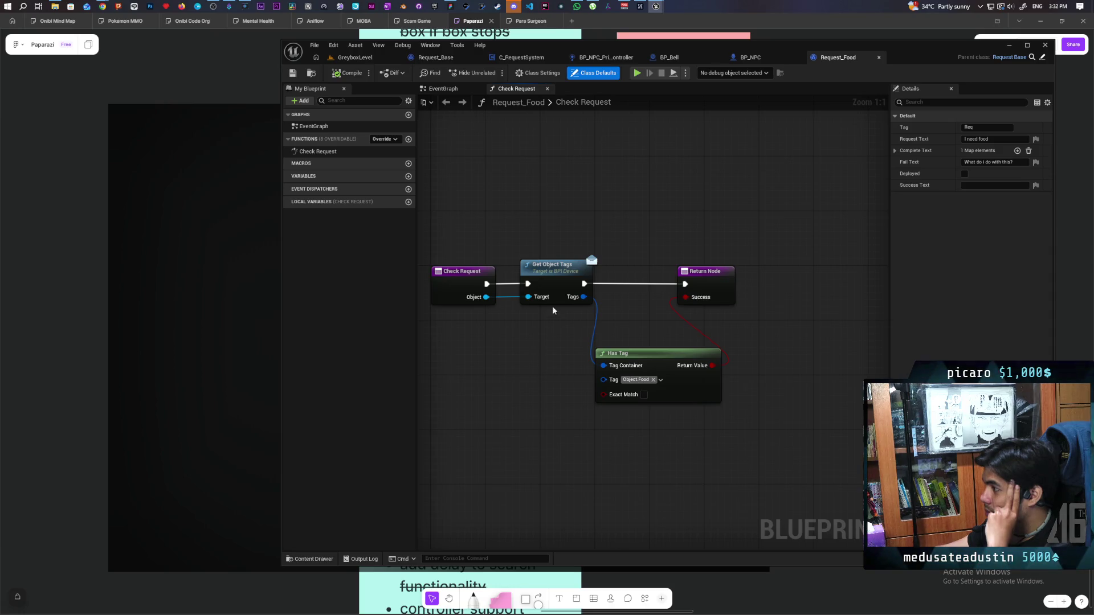
pyautogui.moveTo(559, 283); pyautogui.dragTo(559, 413)
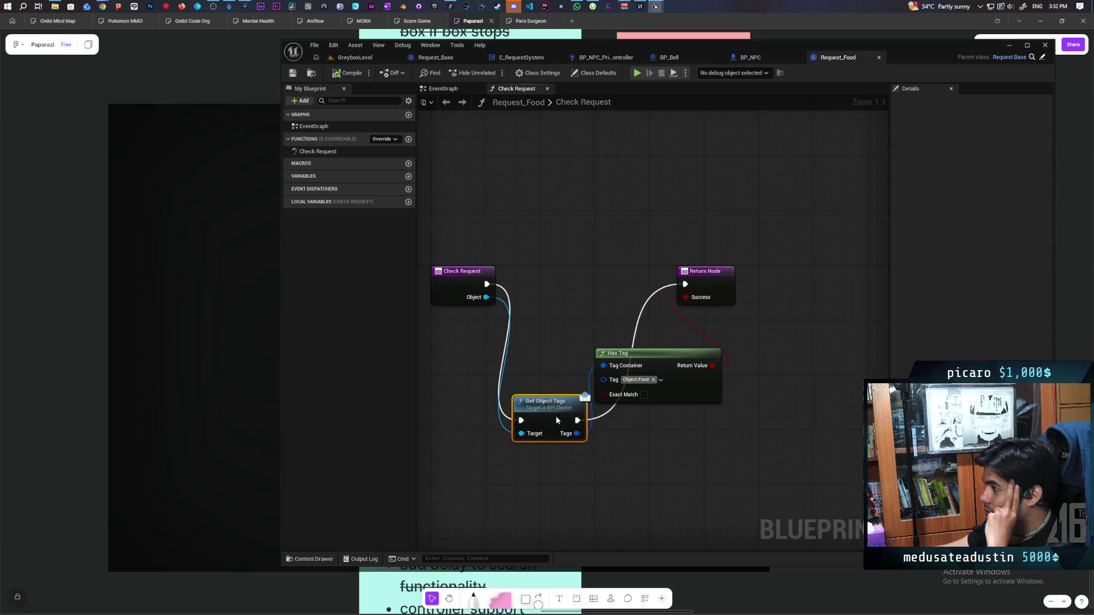
# - Add a Parent: Check Request call, wiring its exec and Success into the Return Node
pyautogui.rightClick(467, 285)
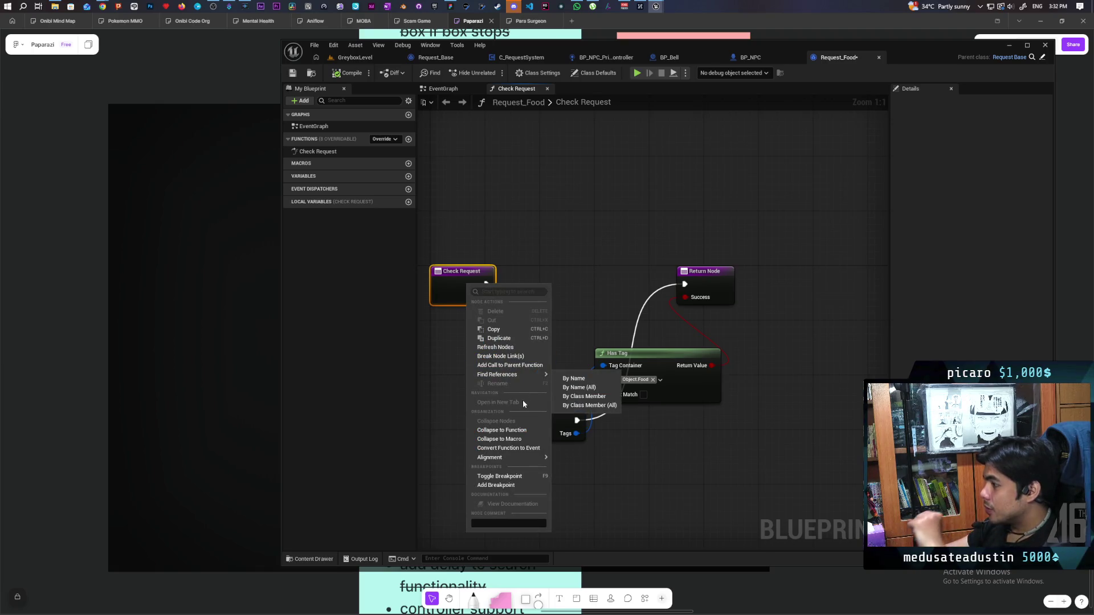
pyautogui.click(516, 365)
pyautogui.moveTo(469, 320); pyautogui.dragTo(553, 286)
pyautogui.moveTo(486, 284)
pyautogui.mouseDown()
pyautogui.moveTo(535, 289)
pyautogui.moveTo(530, 304)
pyautogui.moveTo(484, 296)
pyautogui.moveTo(527, 304)
pyautogui.moveTo(554, 284)
pyautogui.moveTo(684, 284)
pyautogui.mouseUp()
pyautogui.press('Escape')
pyautogui.moveTo(593, 297); pyautogui.dragTo(684, 297)
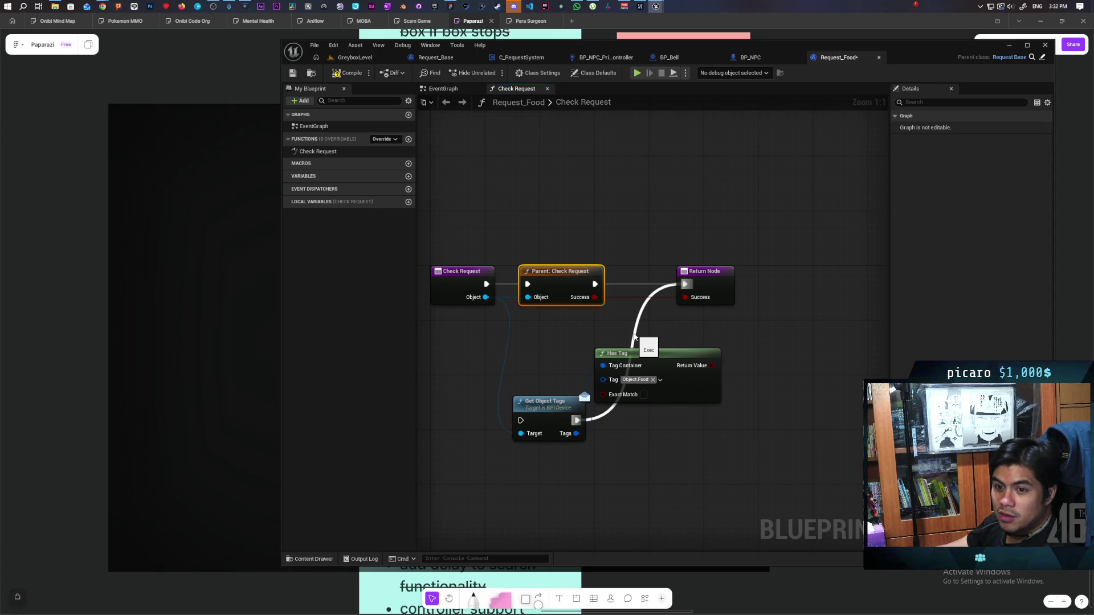
# - Compile and save Request_Food, moving the Return Node closer to the parent call
pyautogui.moveTo(634, 336)
pyautogui.mouseDown()
pyautogui.moveTo(621, 322)
pyautogui.moveTo(604, 350)
pyautogui.mouseUp()
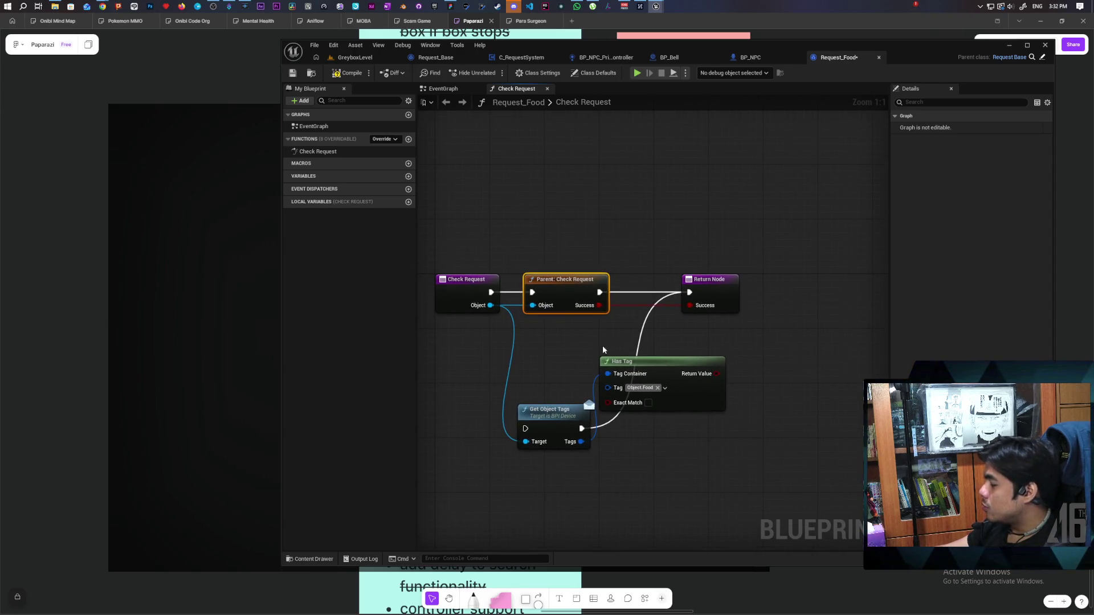
pyautogui.click(347, 73)
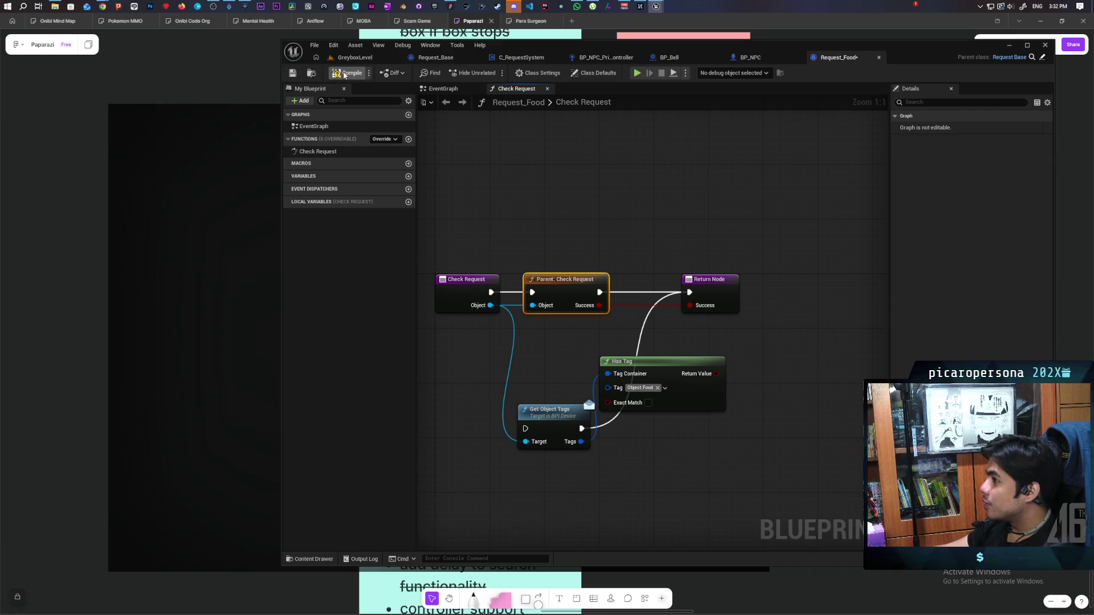
pyautogui.click(293, 73)
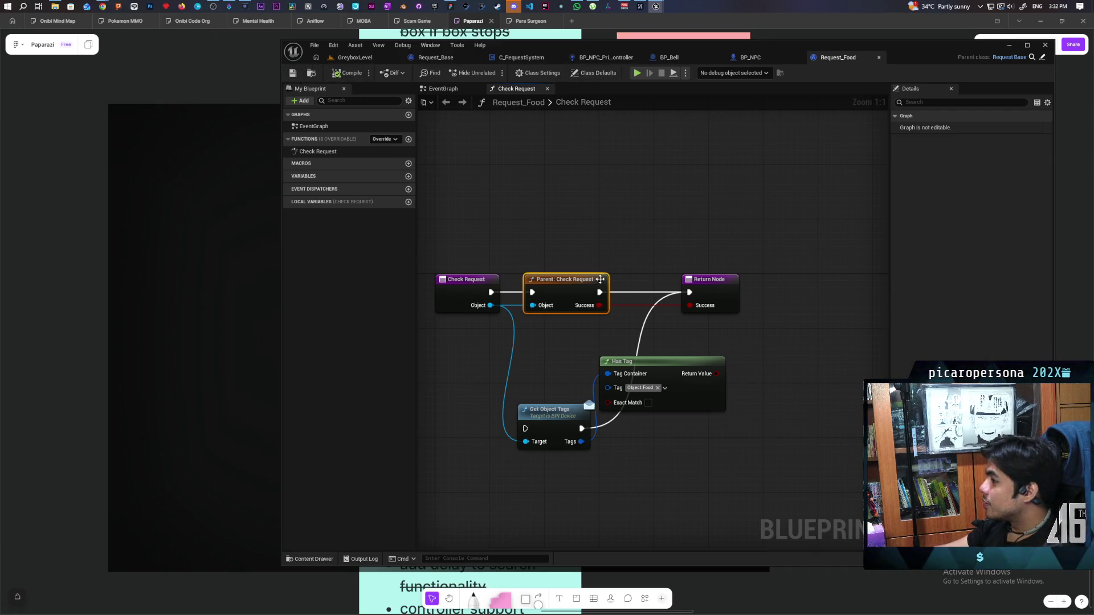
pyautogui.moveTo(717, 285)
pyautogui.mouseDown()
pyautogui.moveTo(677, 286)
pyautogui.moveTo(691, 283)
pyautogui.mouseUp()
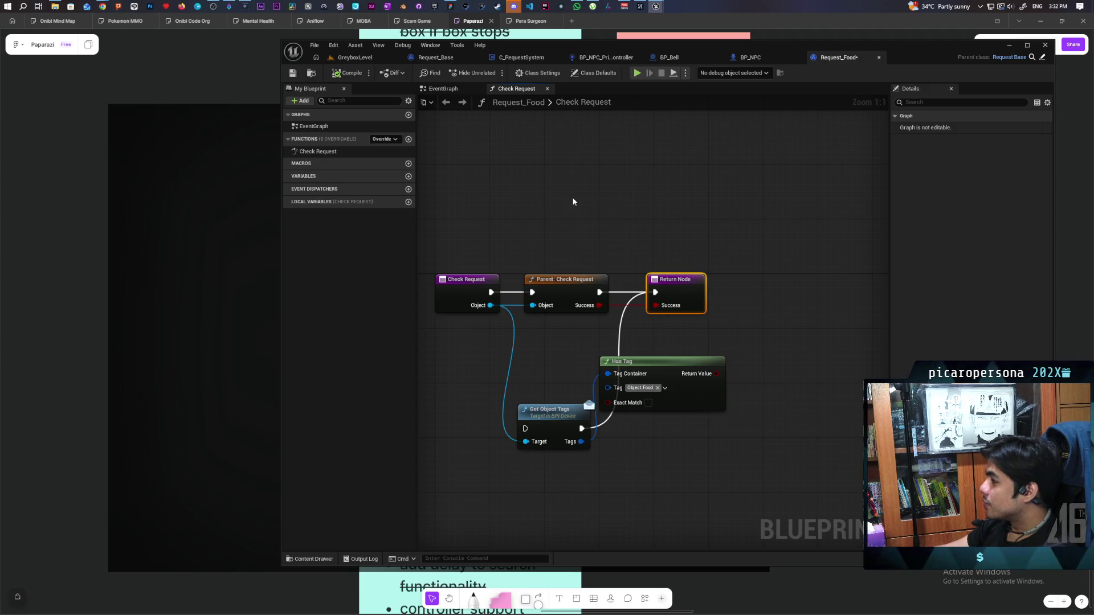
pyautogui.moveTo(573, 202); pyautogui.dragTo(602, 204)
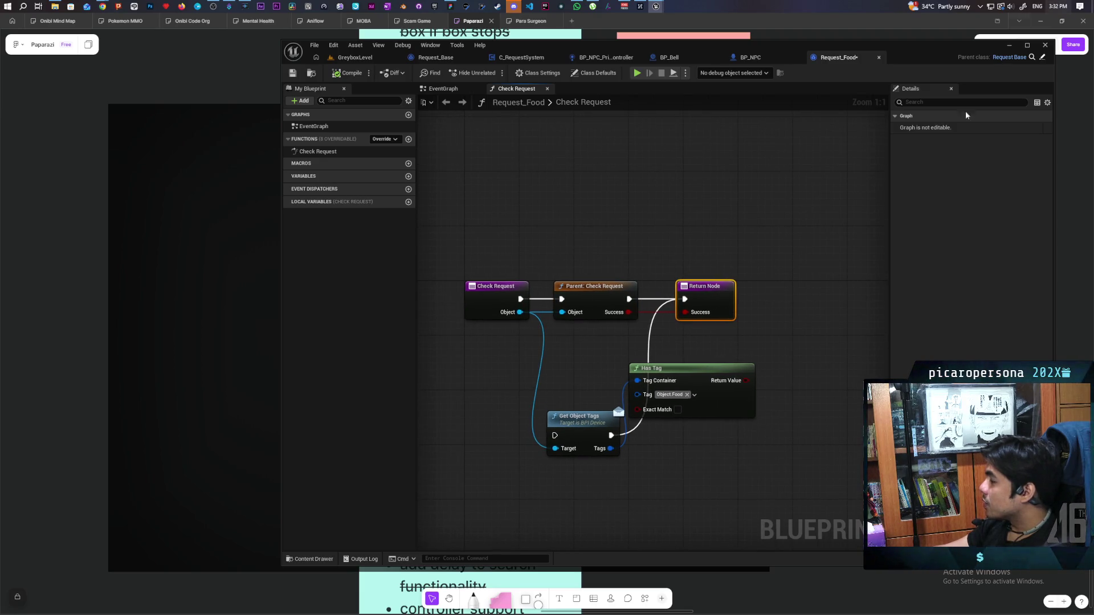
pyautogui.hotkey('ctrl', 's')
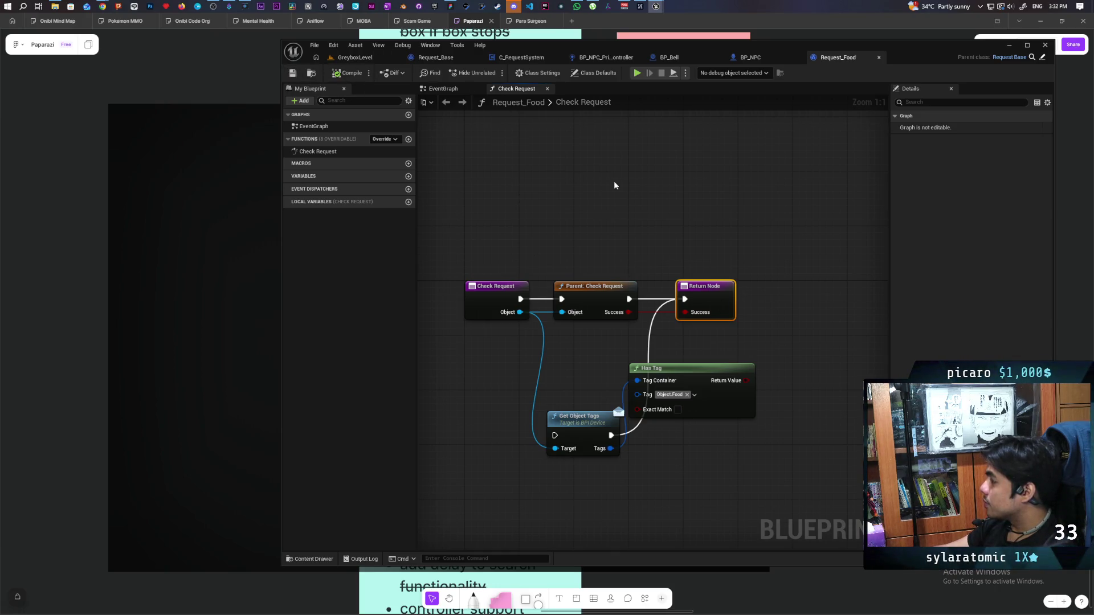
pyautogui.click(542, 74)
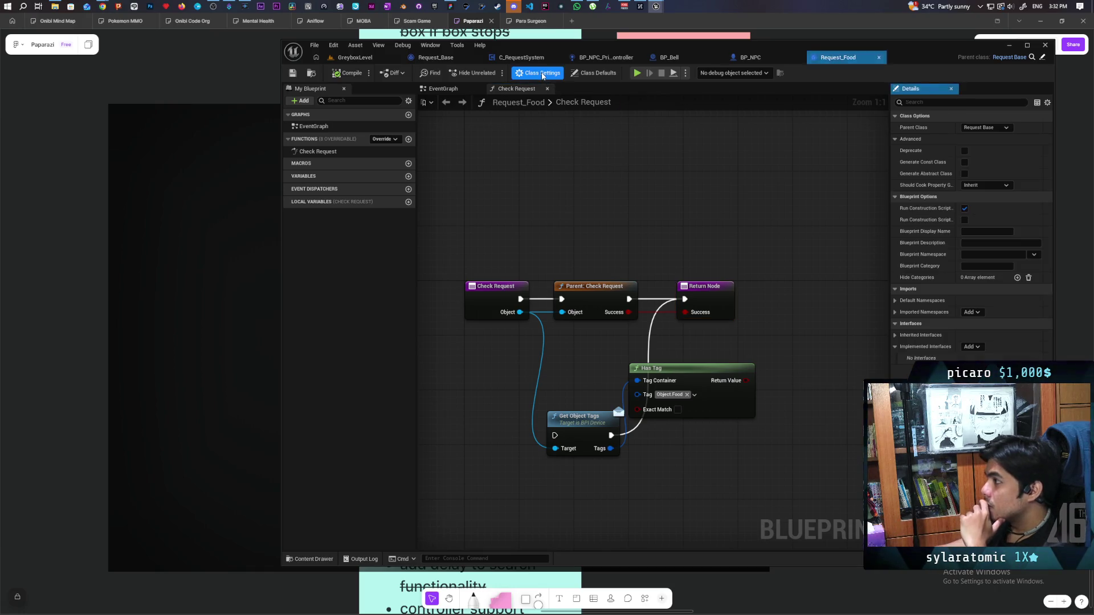
# - Key Request_Food's "It's a miracle" Complete Text entry to Object.Food, then switch to FigJam
pyautogui.click(593, 73)
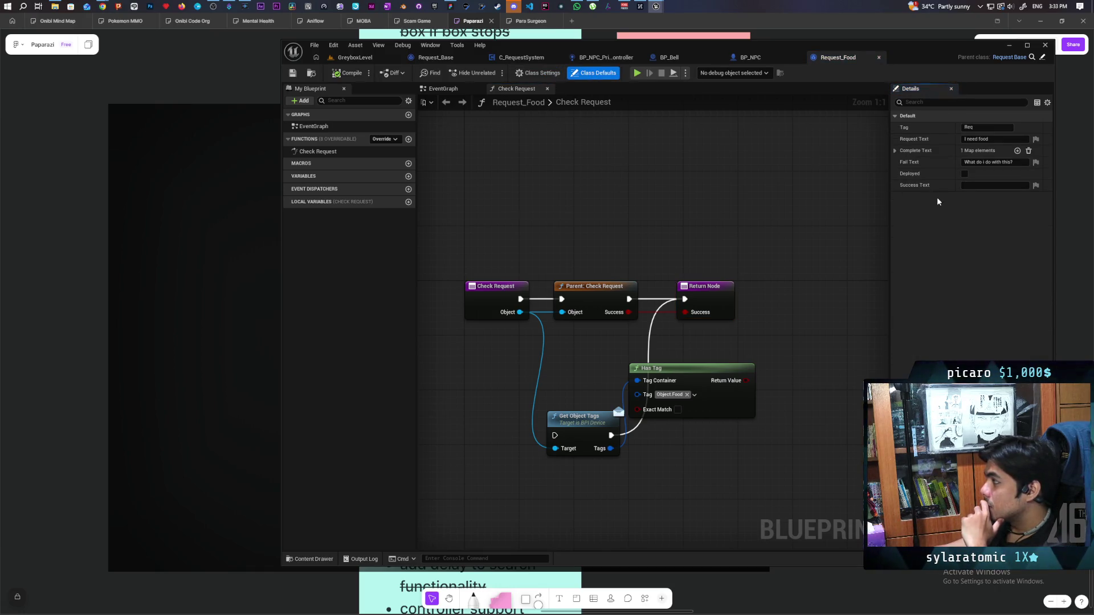
pyautogui.click(895, 151)
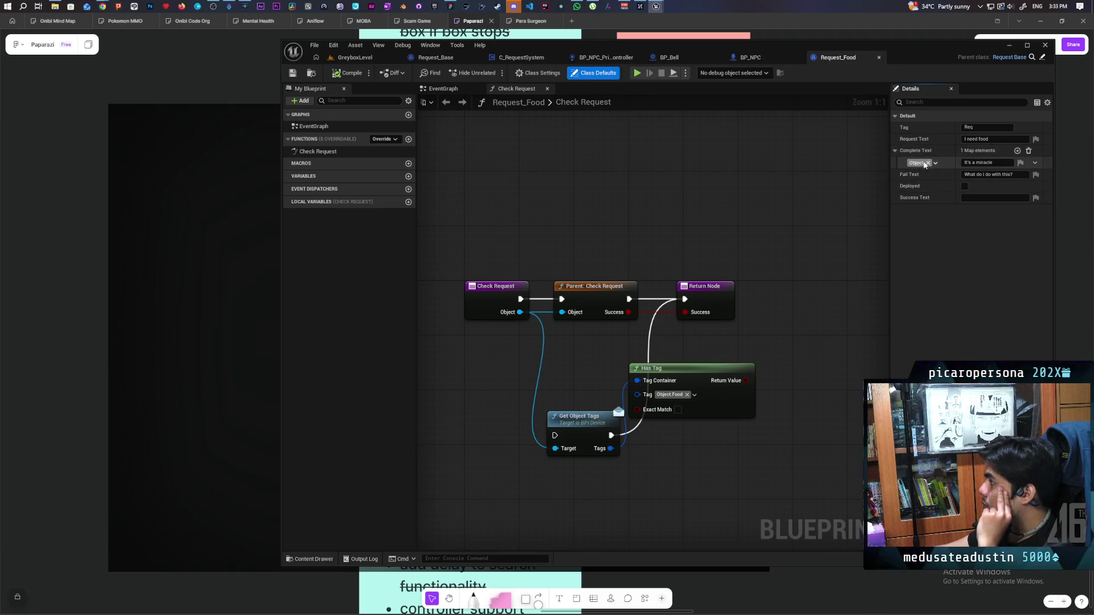
pyautogui.click(915, 165)
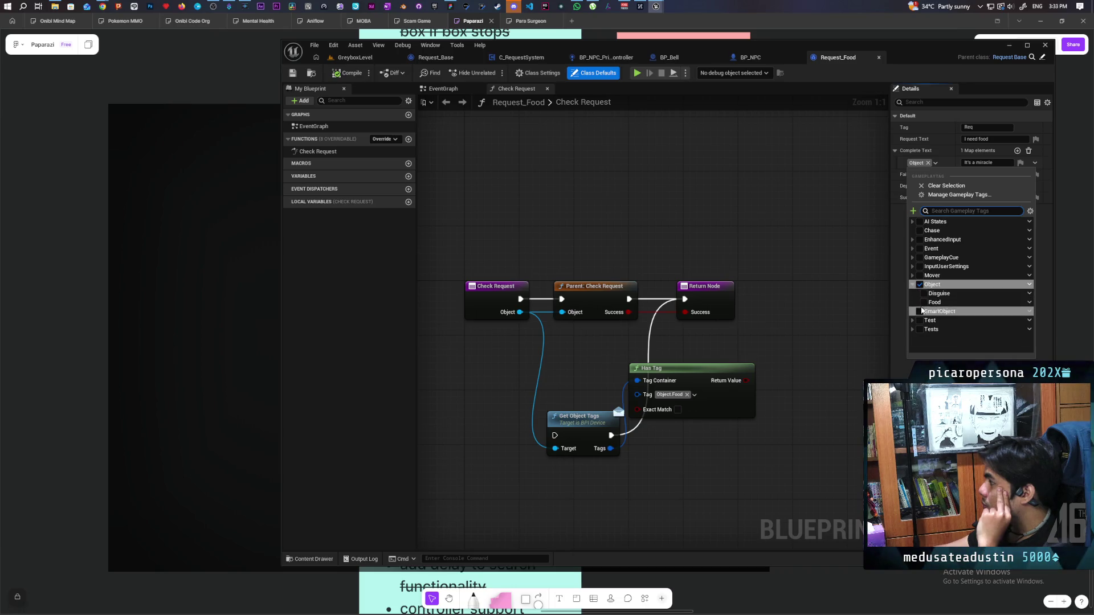
pyautogui.click(926, 302)
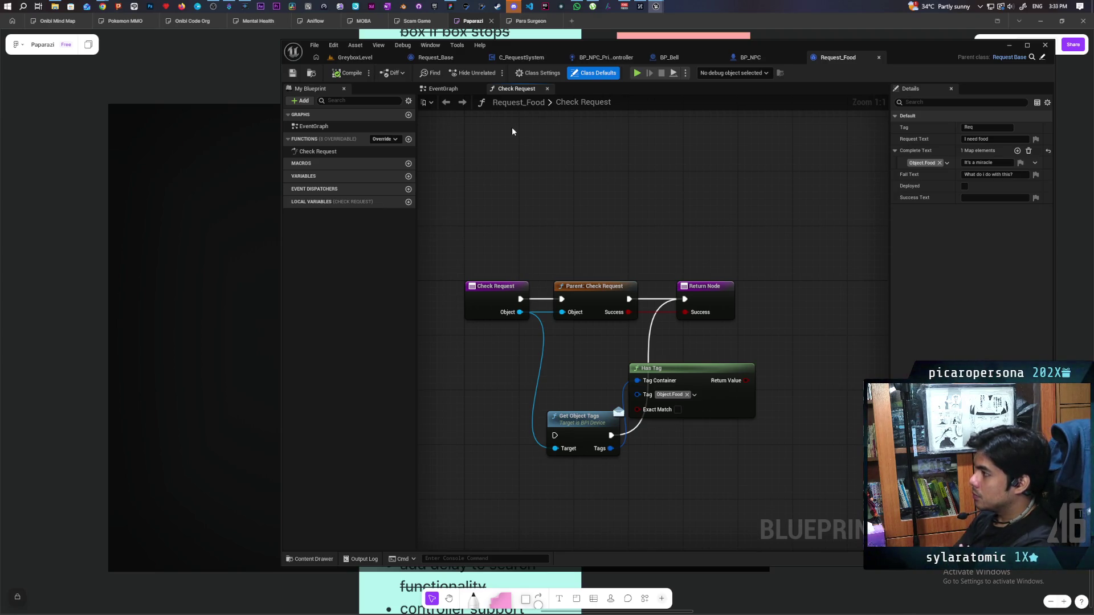
pyautogui.click(77, 236)
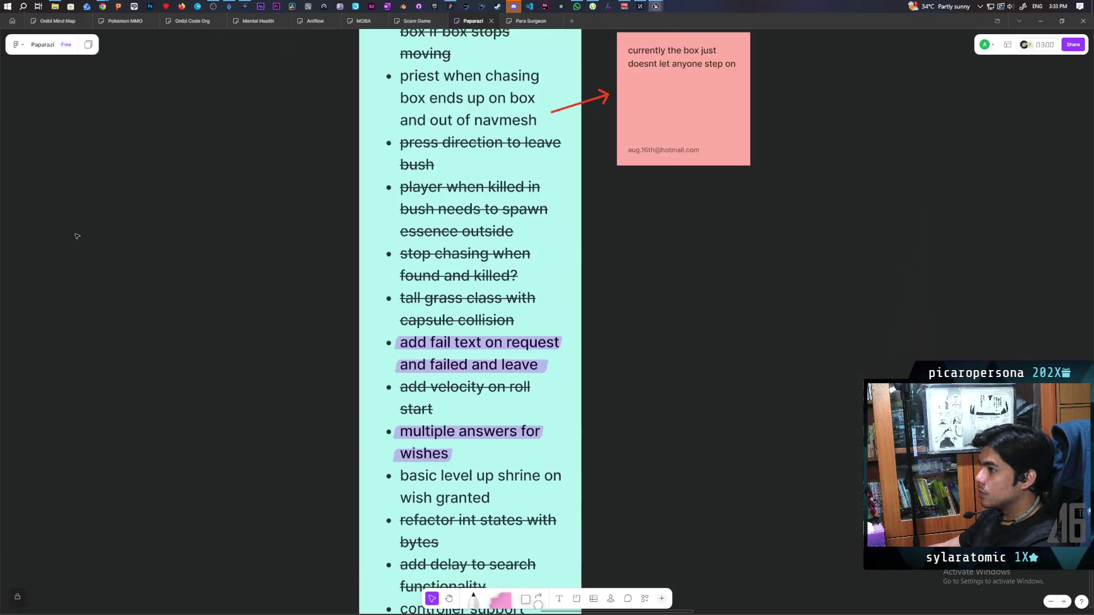
# - Add a final bullet about an unlock request function depending on how previous requests are solved
pyautogui.scroll(-3, 444, 478)
pyautogui.doubleClick(535, 420)
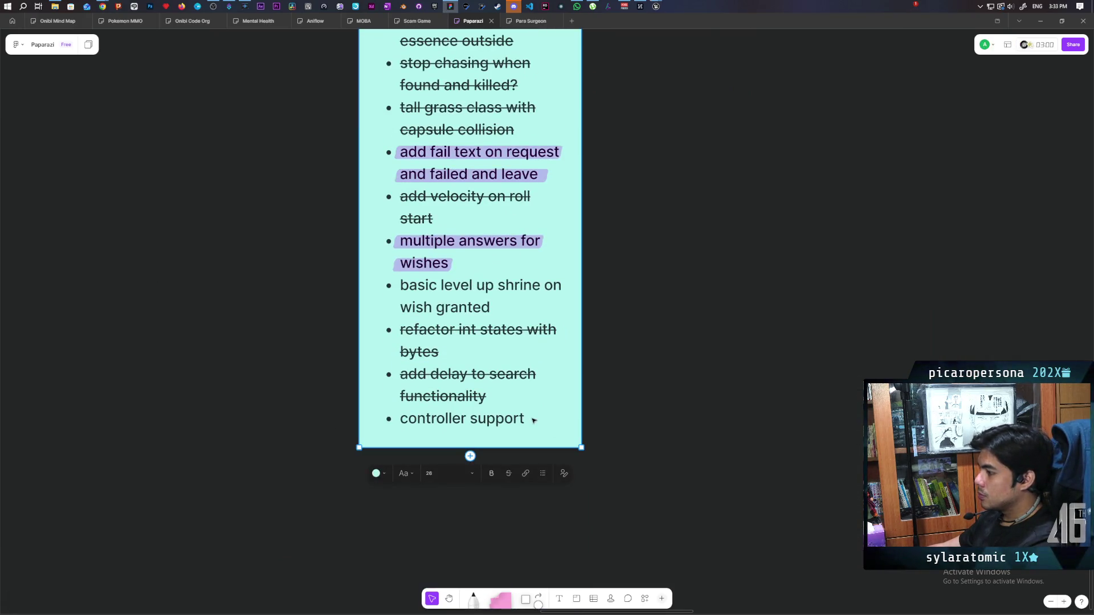
pyautogui.press('Return')
pyautogui.write('creat')
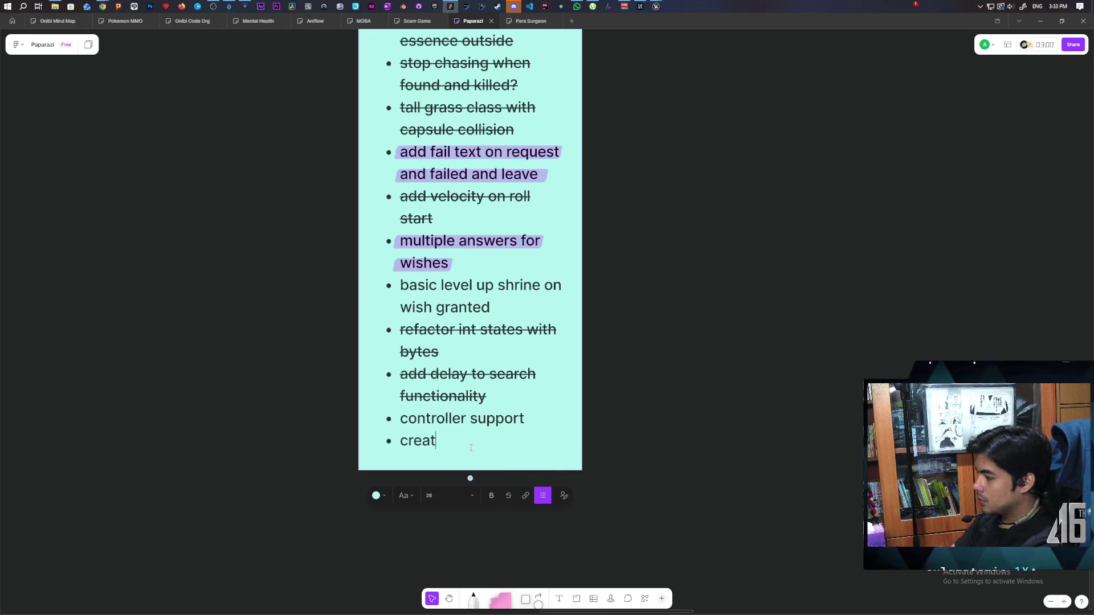
pyautogui.write('e unlock ')
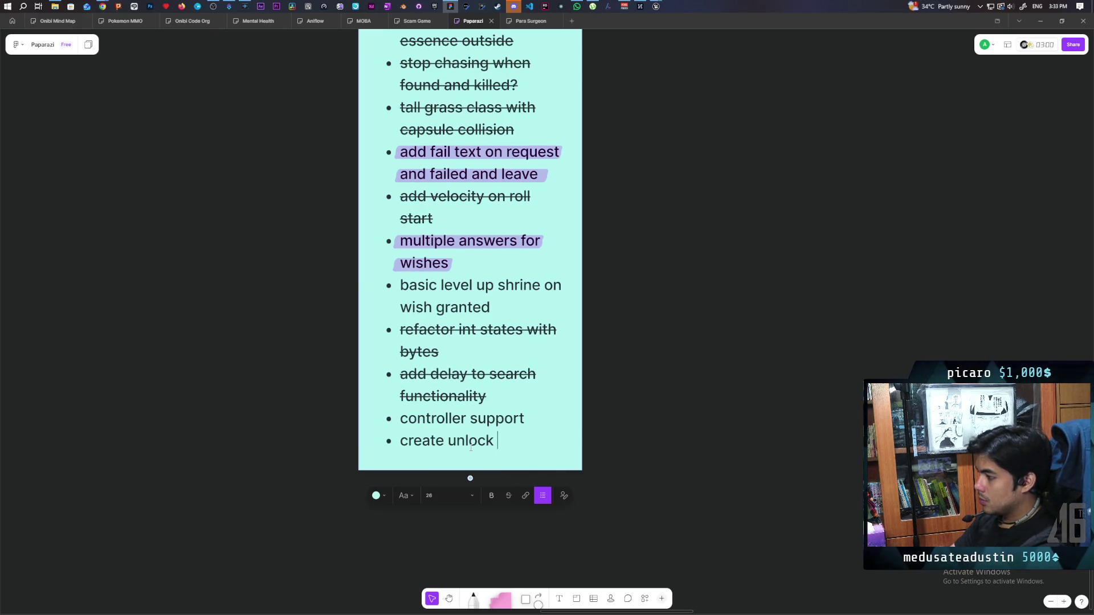
pyautogui.write('request')
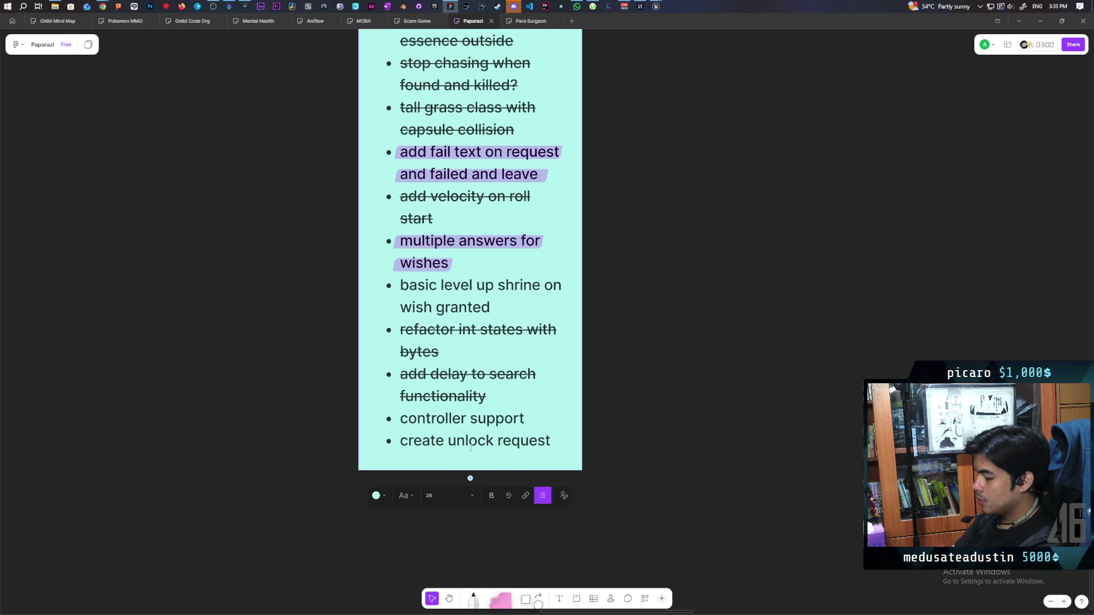
pyautogui.write(' function')
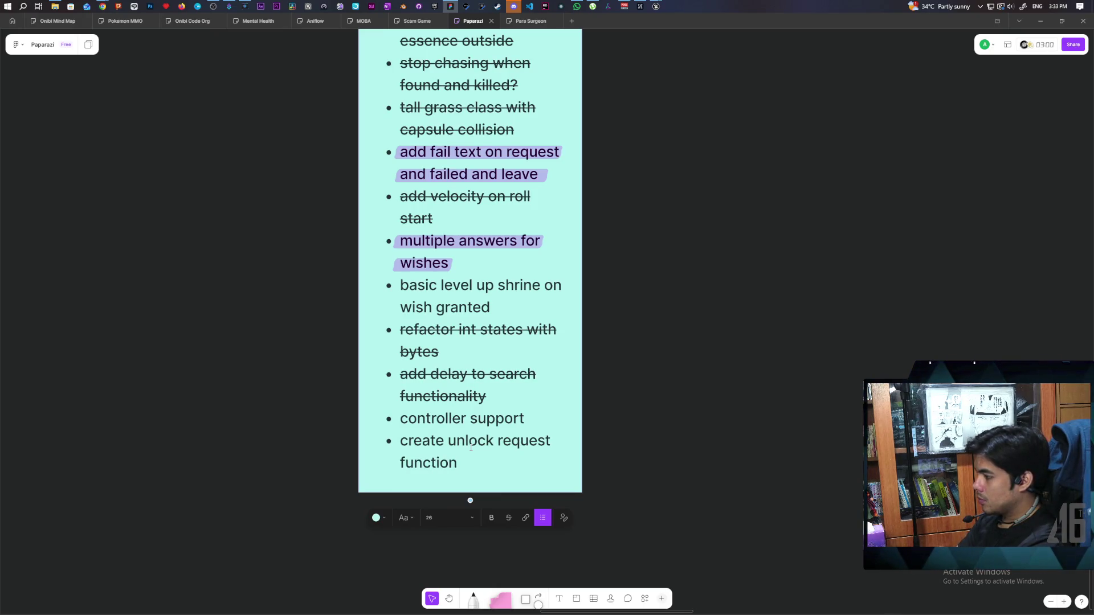
pyautogui.write(' so t')
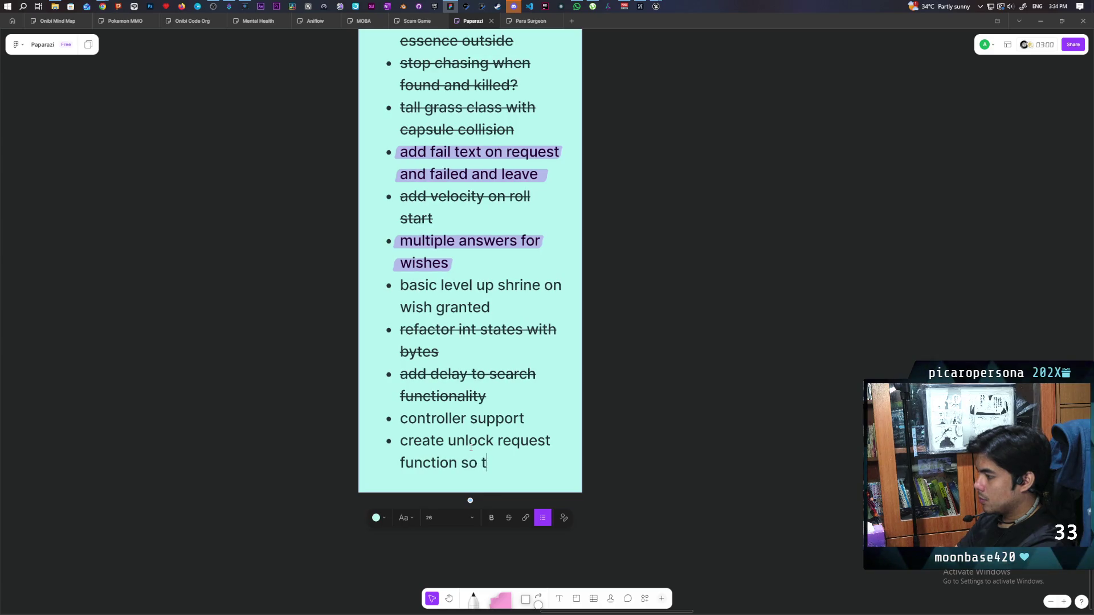
pyautogui.write('hat specific')
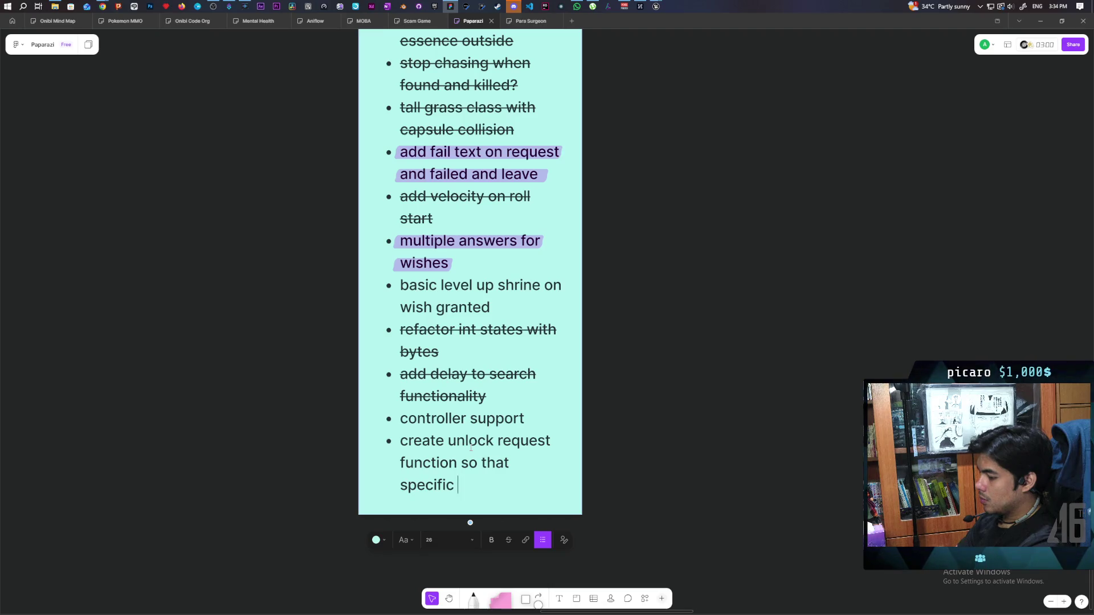
pyautogui.write('requests')
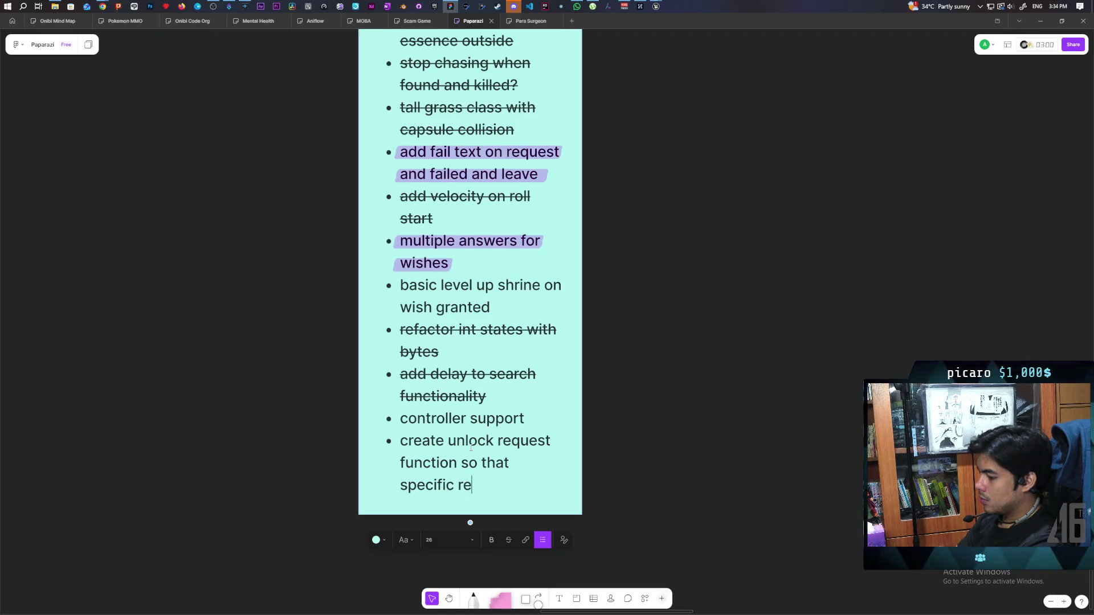
pyautogui.write(' and ')
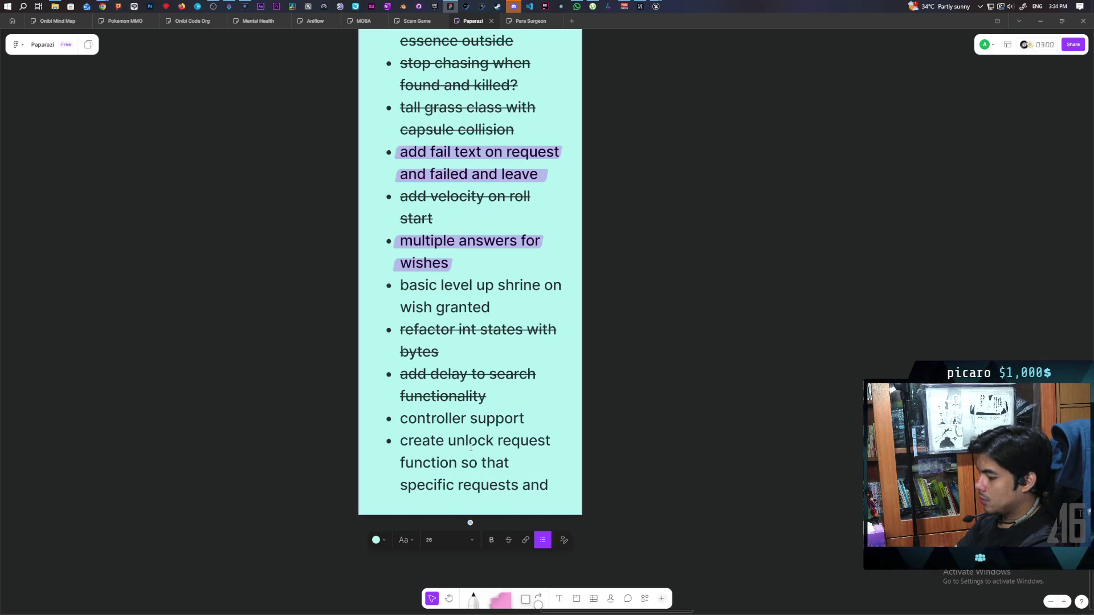
pyautogui.write('be unlo')
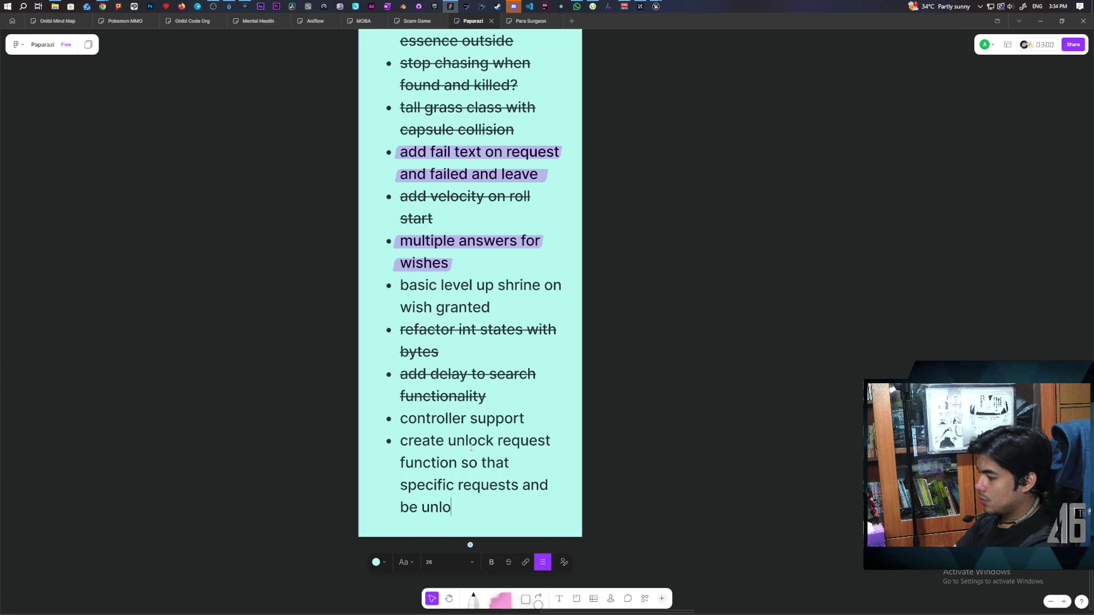
pyautogui.write('cked de')
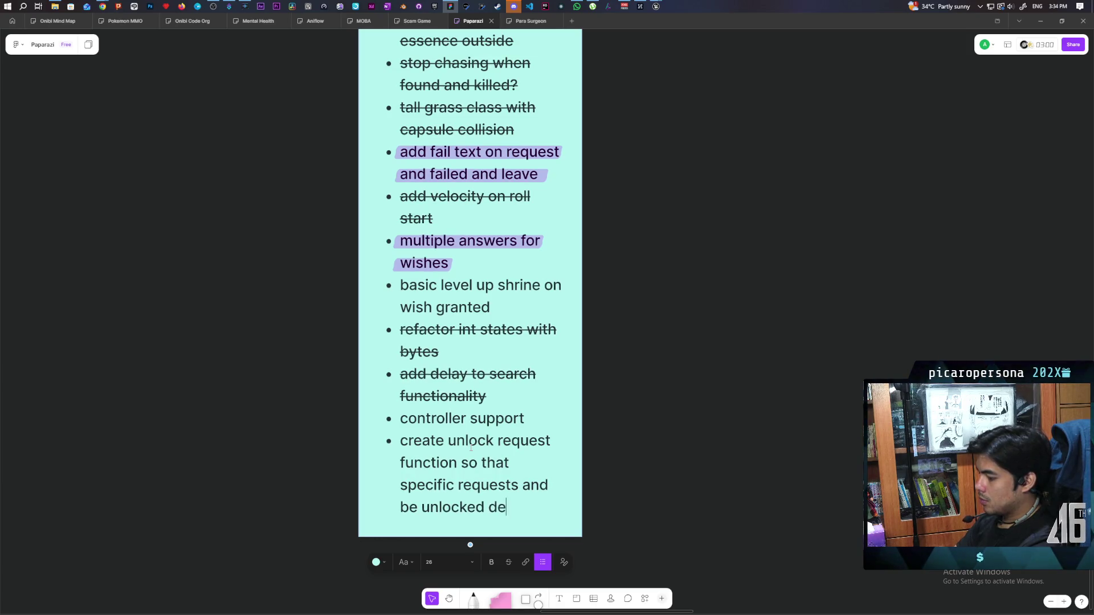
pyautogui.write('pending on ho')
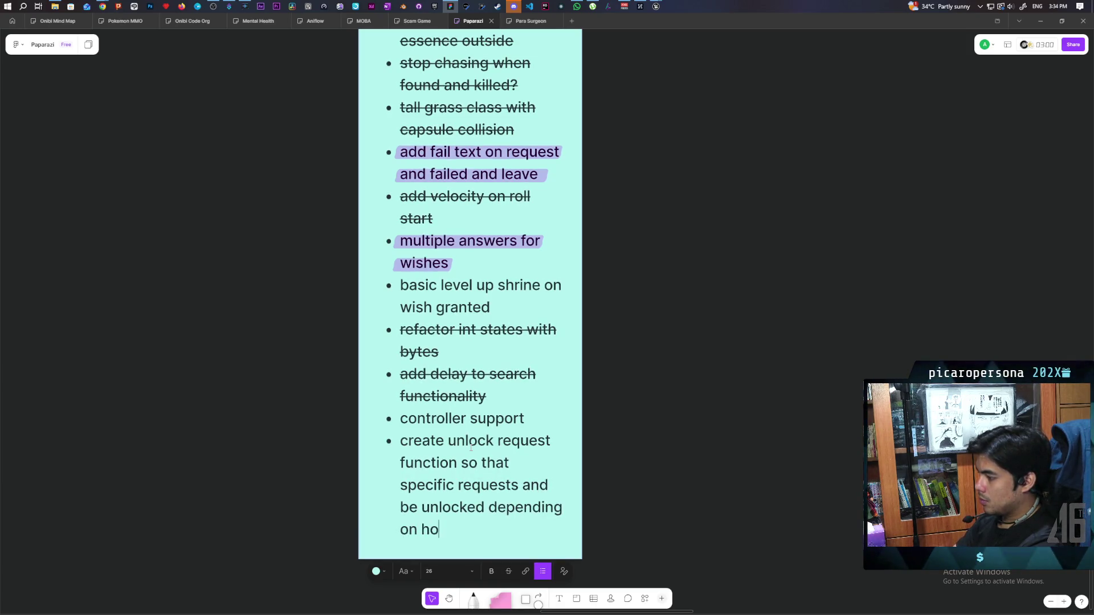
pyautogui.write('w prec')
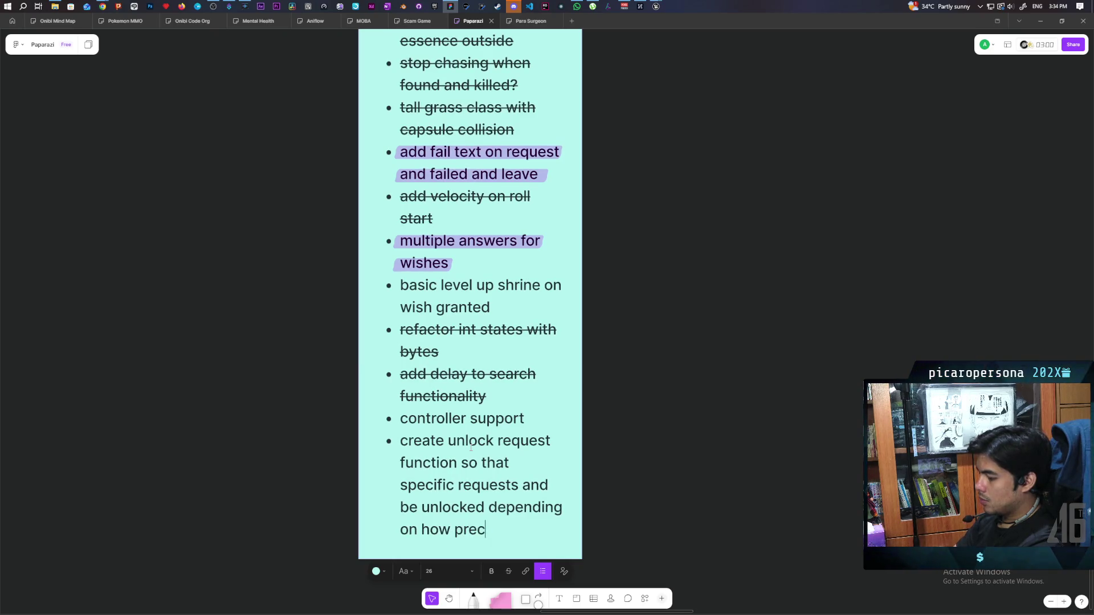
pyautogui.press('BackSpace')
pyautogui.write('vious req')
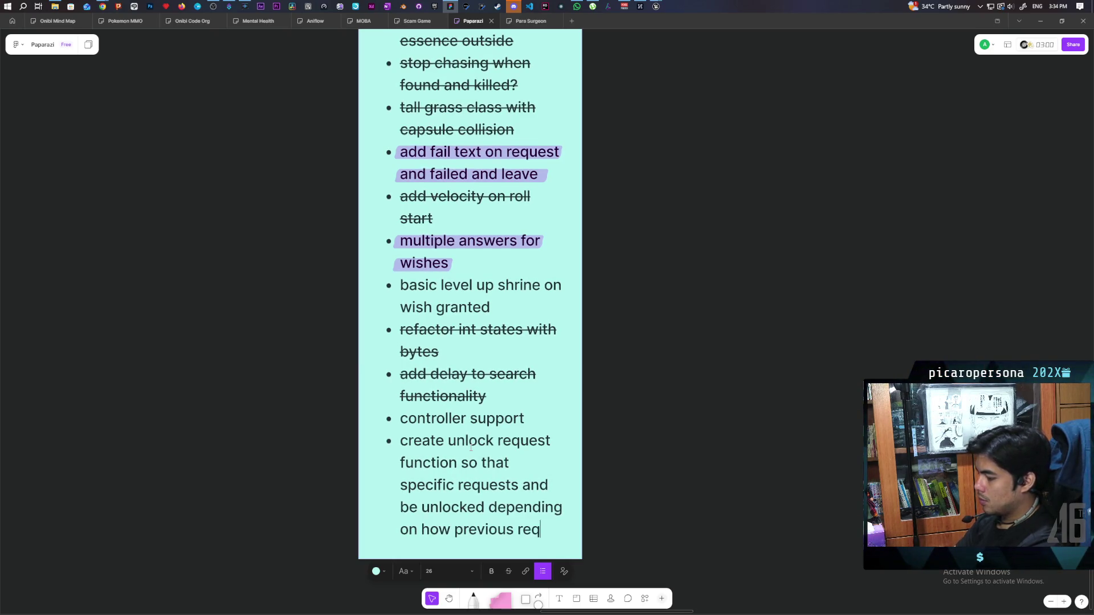
pyautogui.write('uests an')
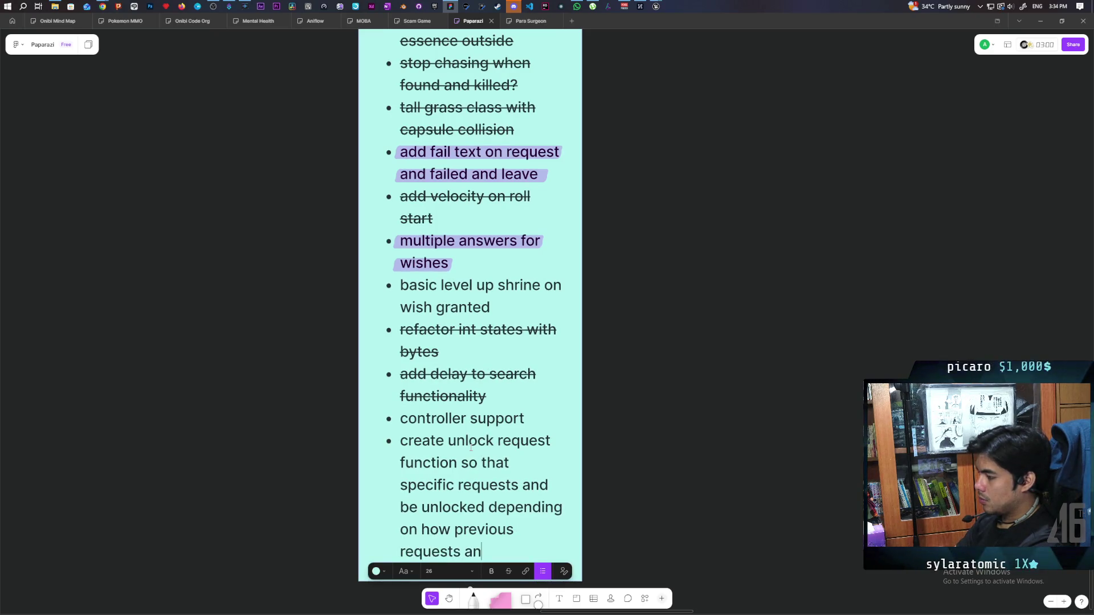
pyautogui.press('BackSpace')
pyautogui.write('re solved')
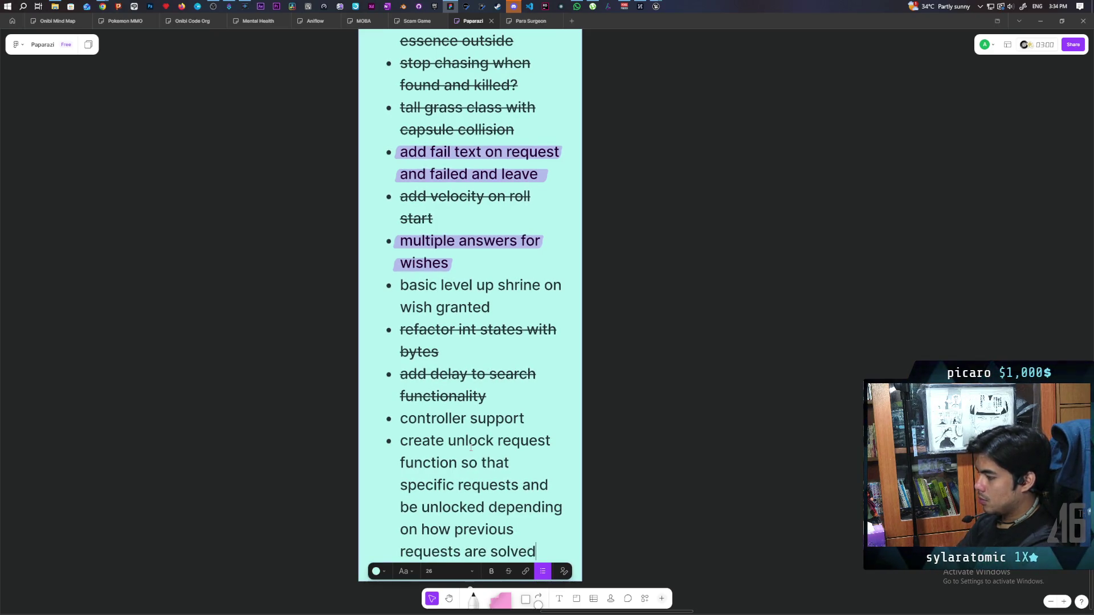
# - Delete the purple highlighter strokes over the fail-text bullet
pyautogui.moveTo(645, 466); pyautogui.dragTo(626, 367)
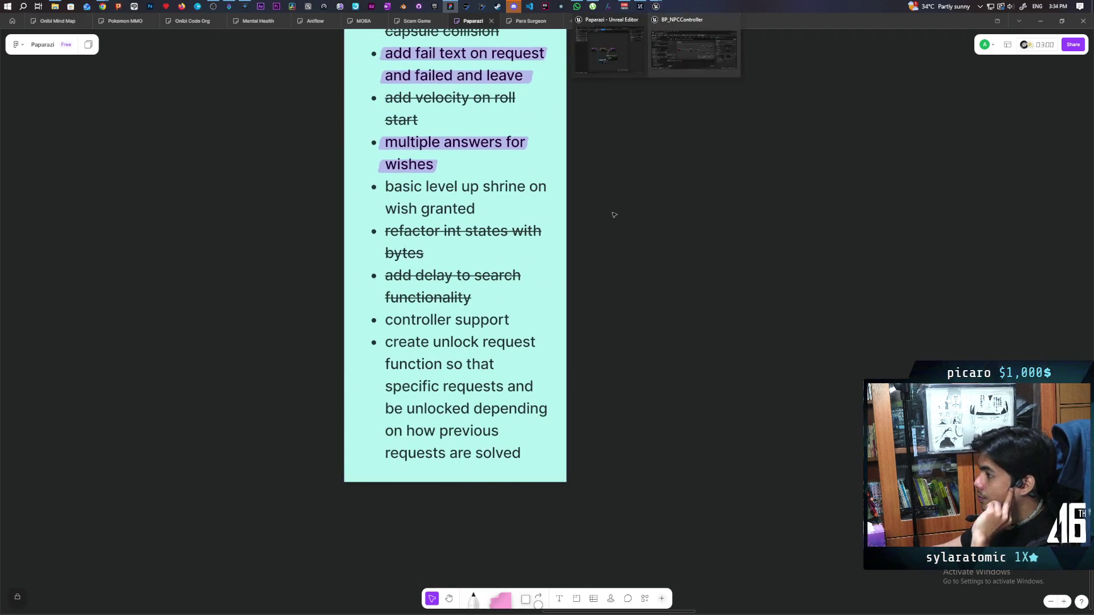
pyautogui.moveTo(633, 304); pyautogui.dragTo(631, 460)
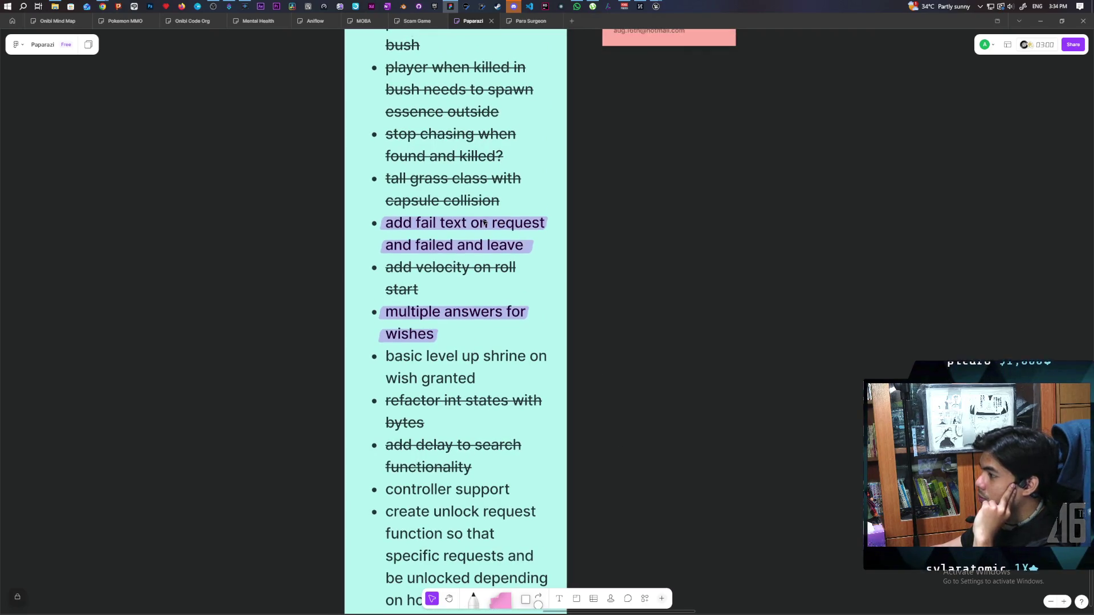
pyautogui.click(484, 222)
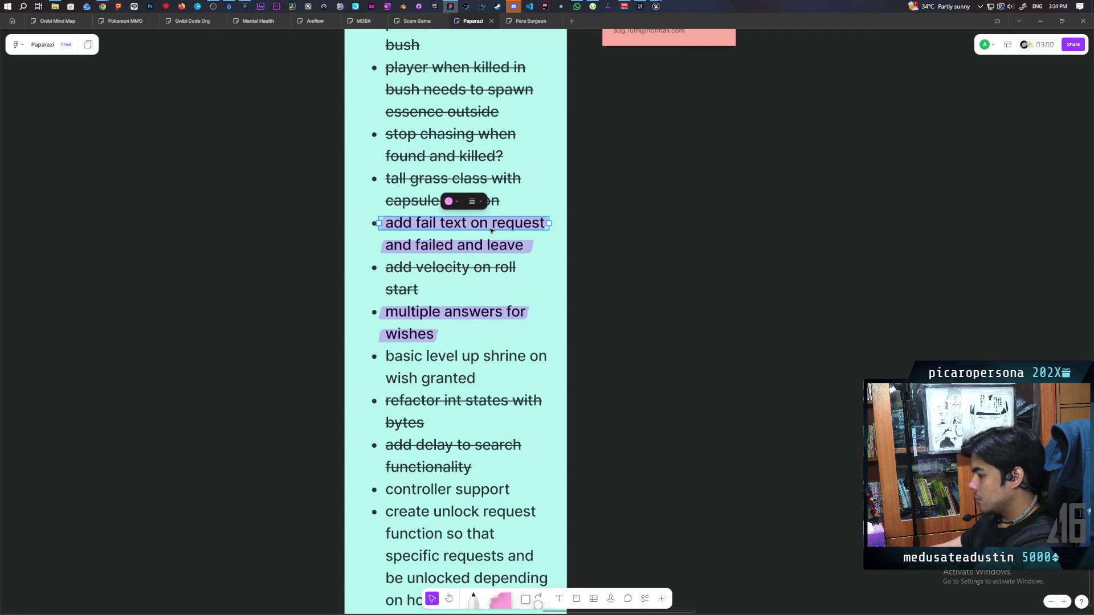
pyautogui.press('Delete')
pyautogui.click(485, 242)
pyautogui.press('Delete')
# - Strike through the 'add fail text' bullet
pyautogui.tripleClick(485, 225)
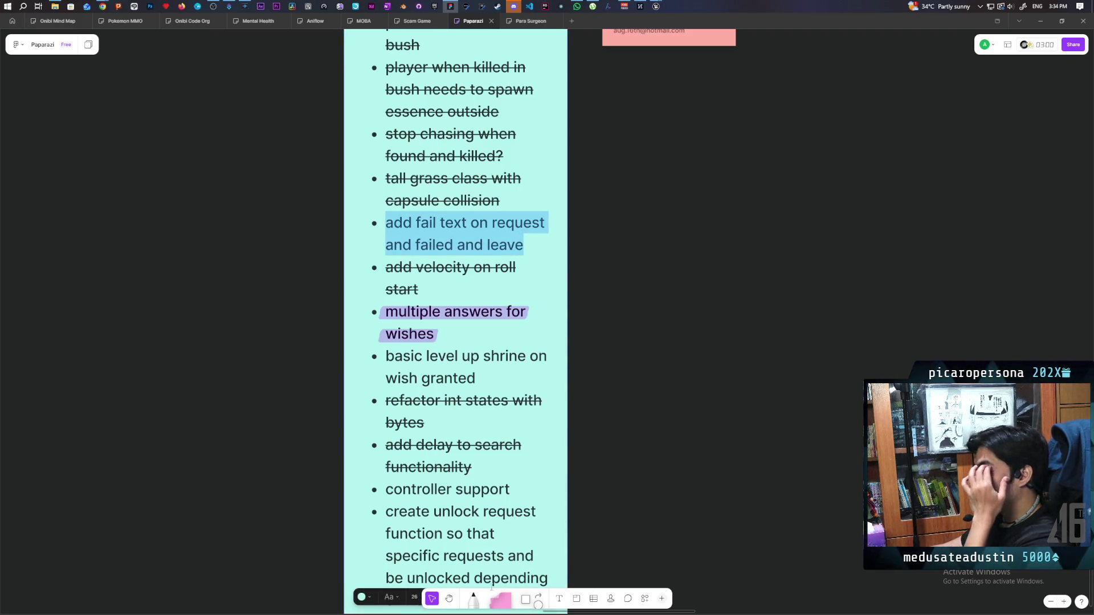
pyautogui.scroll(-1, 642, 466)
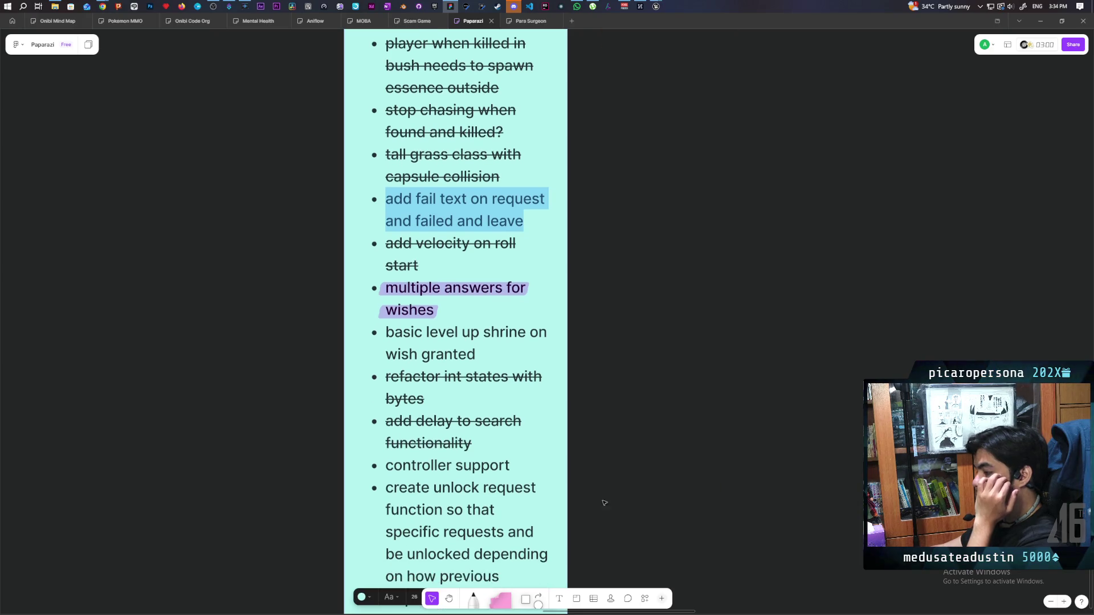
pyautogui.click(308, 561)
pyautogui.tripleClick(432, 220)
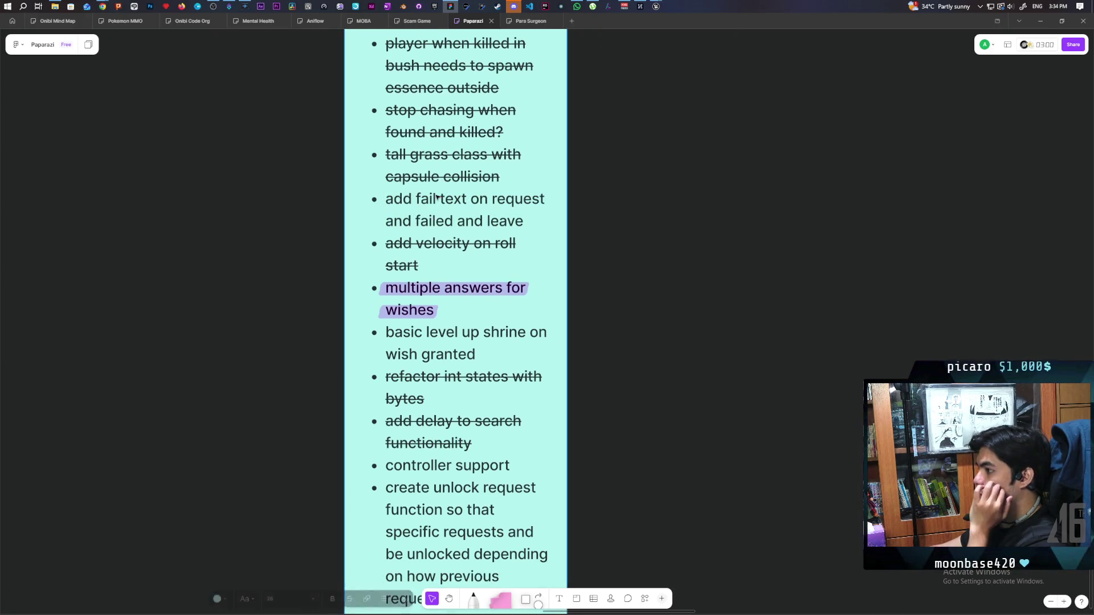
pyautogui.click(351, 597)
pyautogui.click(302, 416)
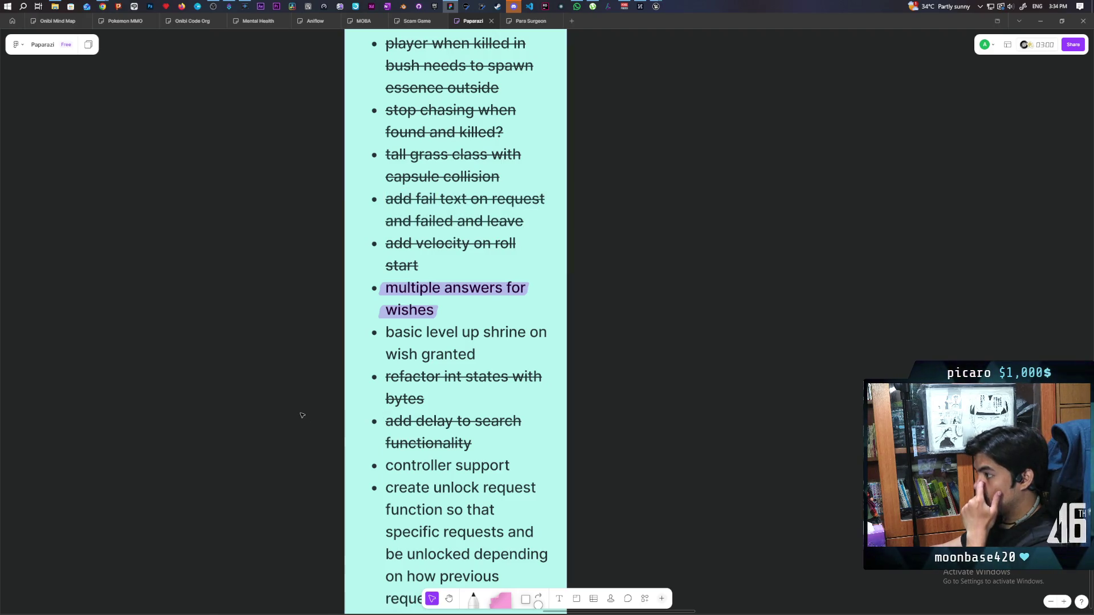
# - Clear the highlight on 'multiple answers for wishes' and strike that bullet through
pyautogui.tripleClick(448, 289)
pyautogui.click(447, 289)
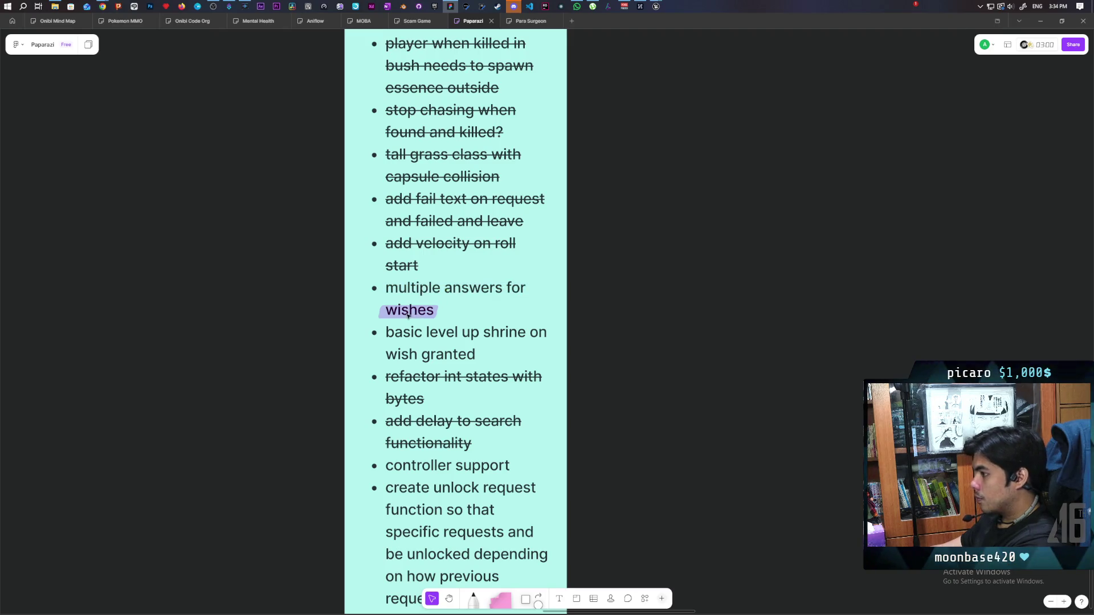
pyautogui.tripleClick(442, 296)
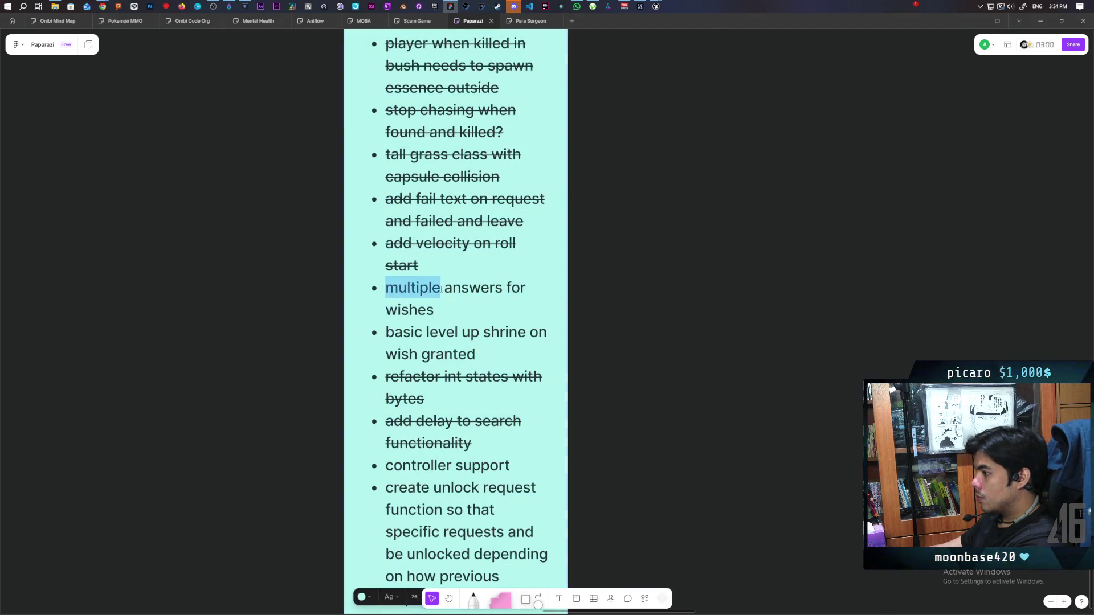
pyautogui.scroll(-2, 342, 450)
pyautogui.click(494, 568)
pyautogui.click(583, 366)
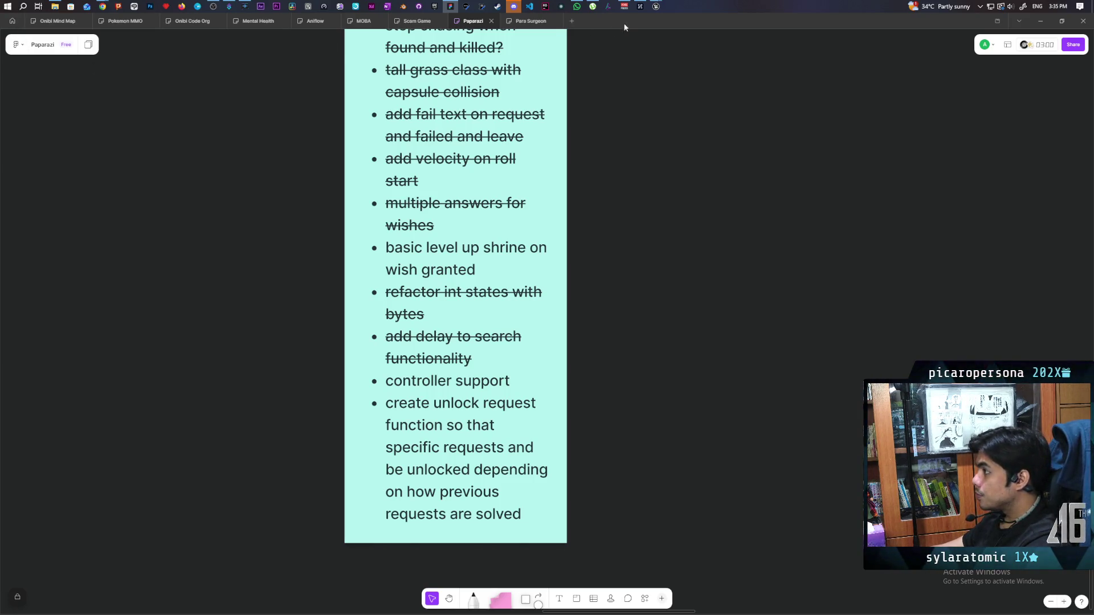
# - Bring the Unreal editor forward and open Request_Base's EventGraph
pyautogui.moveTo(656, 5)
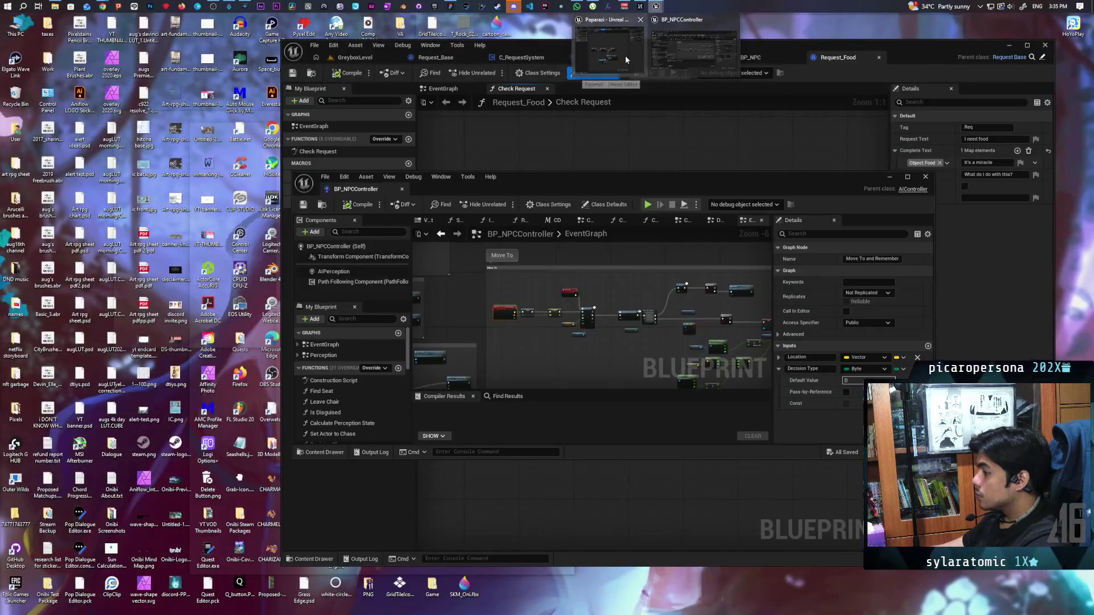
pyautogui.click(625, 56)
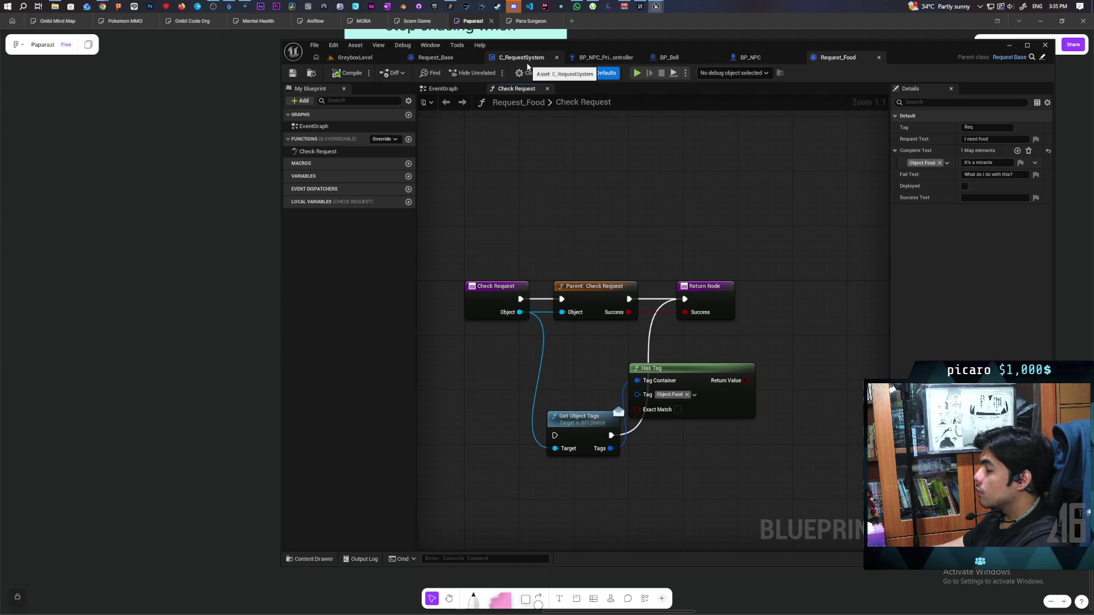
pyautogui.click(757, 61)
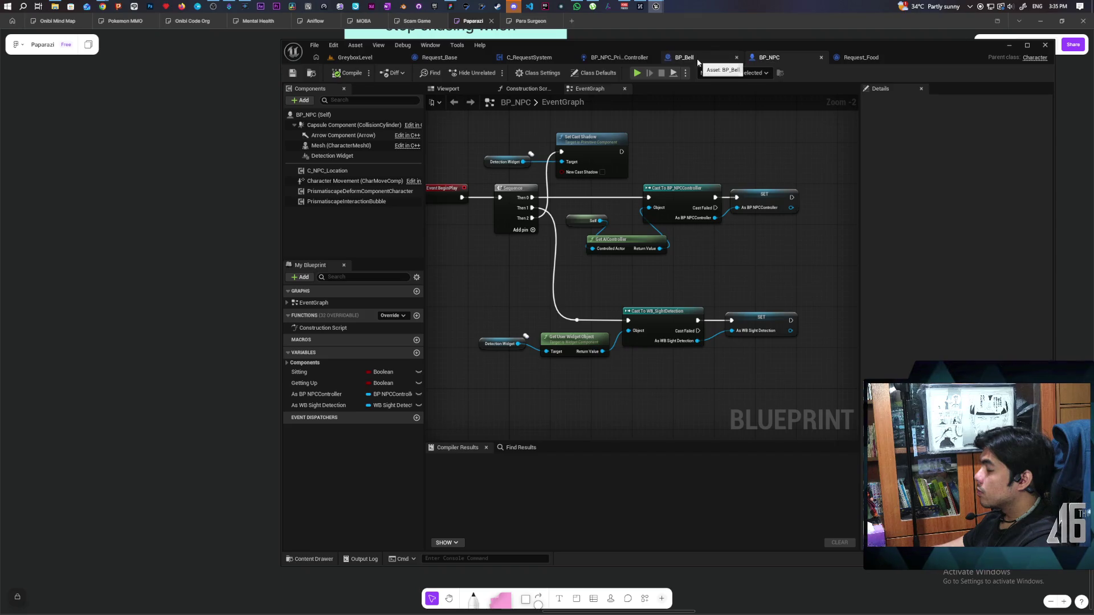
pyautogui.click(456, 59)
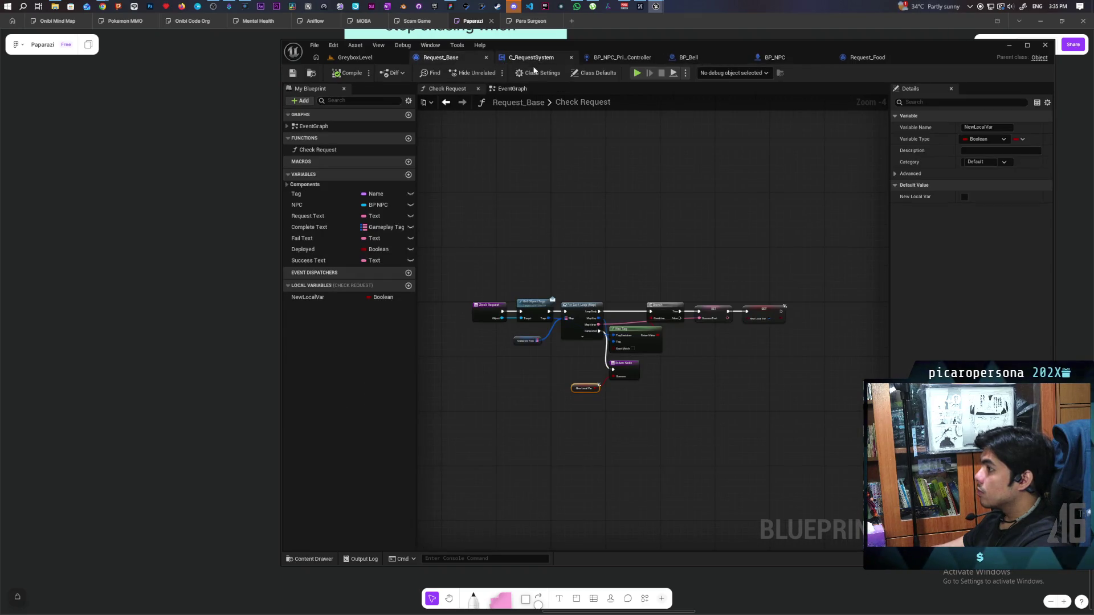
pyautogui.click(526, 90)
# - Frame Arrived to Check and Check Request, then open Check Request's definition in C_RequestSystem
pyautogui.scroll(7, 627, 278)
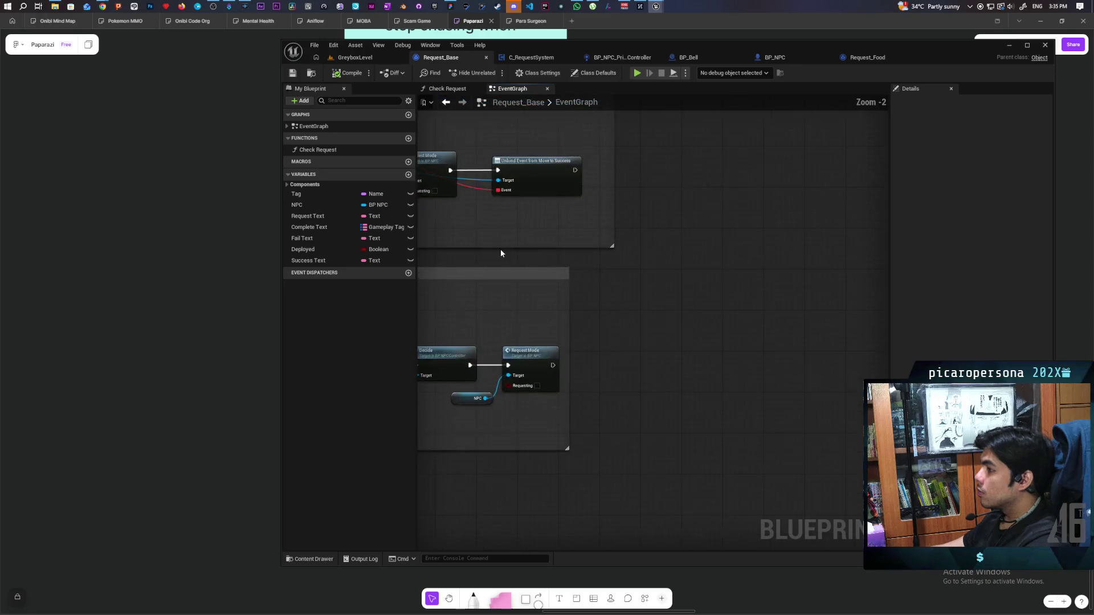
pyautogui.scroll(1, 667, 301)
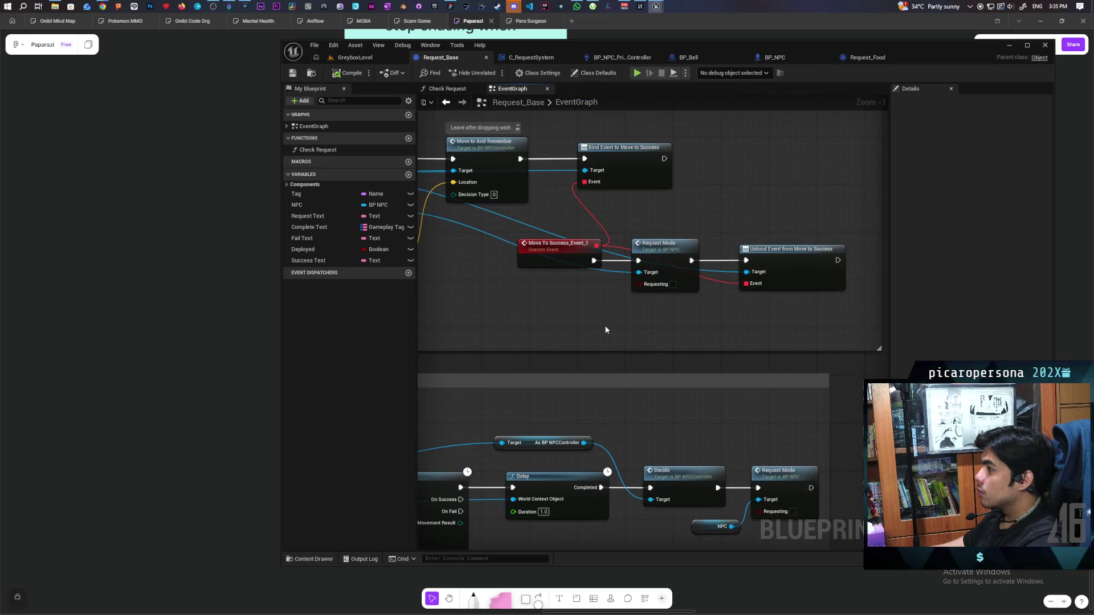
pyautogui.scroll(-5, 603, 319)
pyautogui.scroll(2, 603, 319)
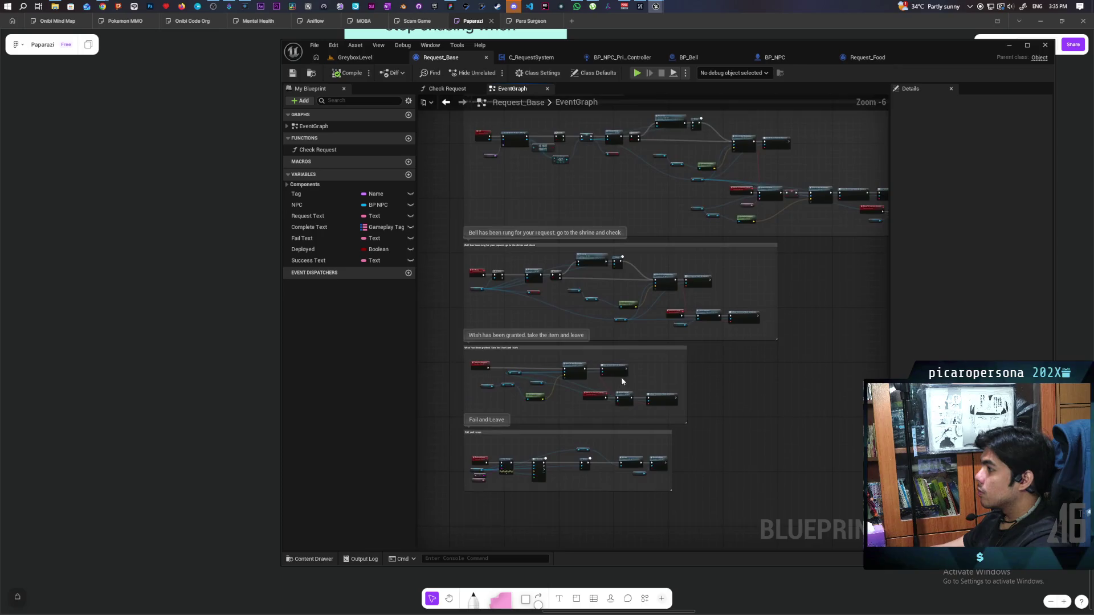
pyautogui.scroll(3, 674, 351)
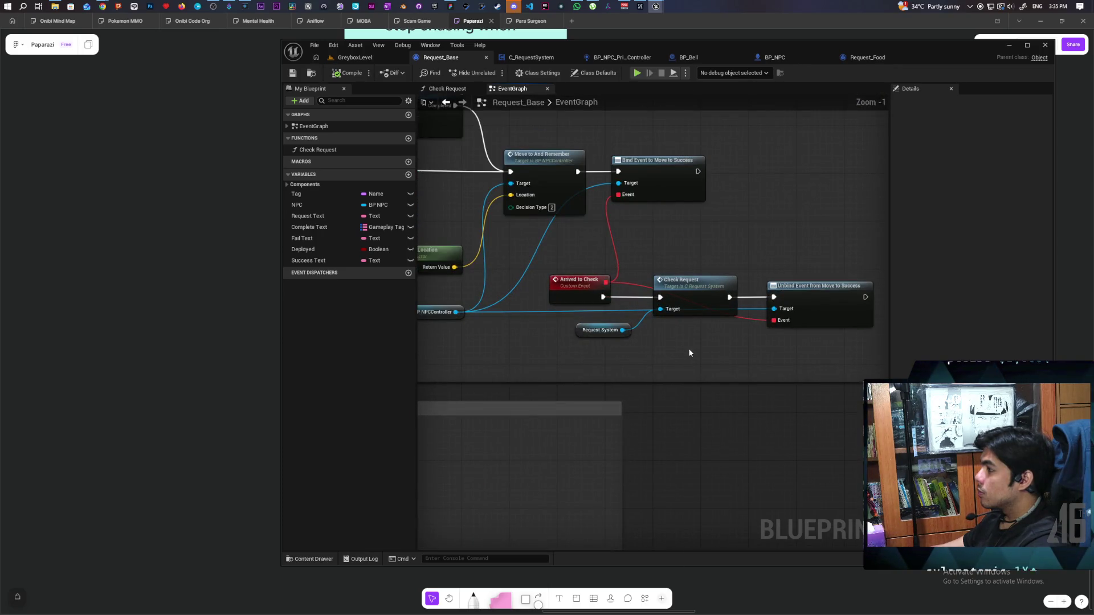
pyautogui.click(692, 282)
pyautogui.moveTo(684, 344); pyautogui.dragTo(624, 362)
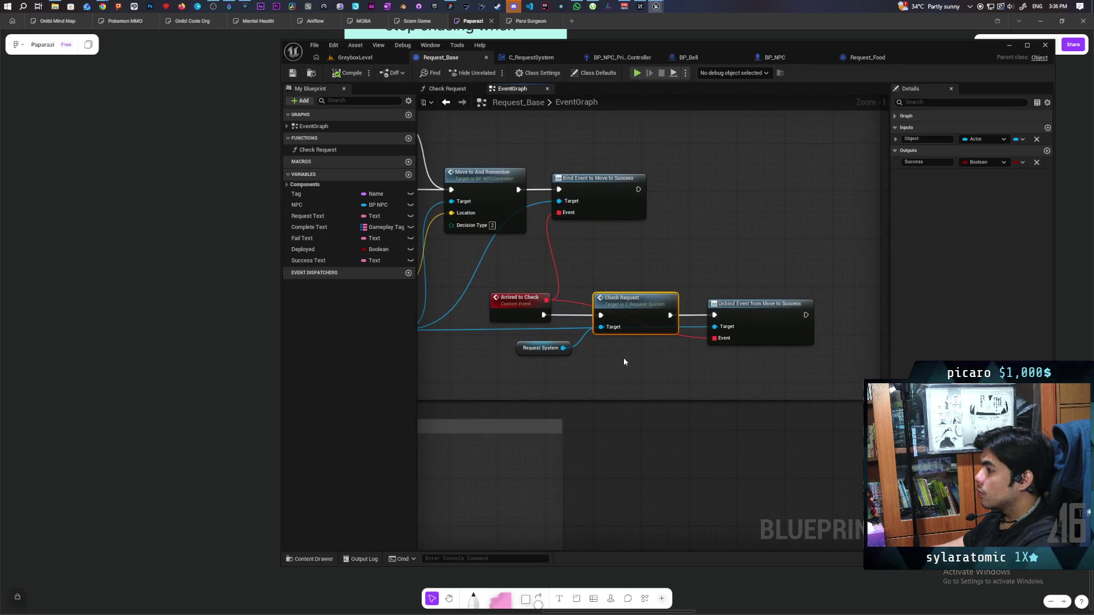
pyautogui.moveTo(542, 364); pyautogui.dragTo(623, 329)
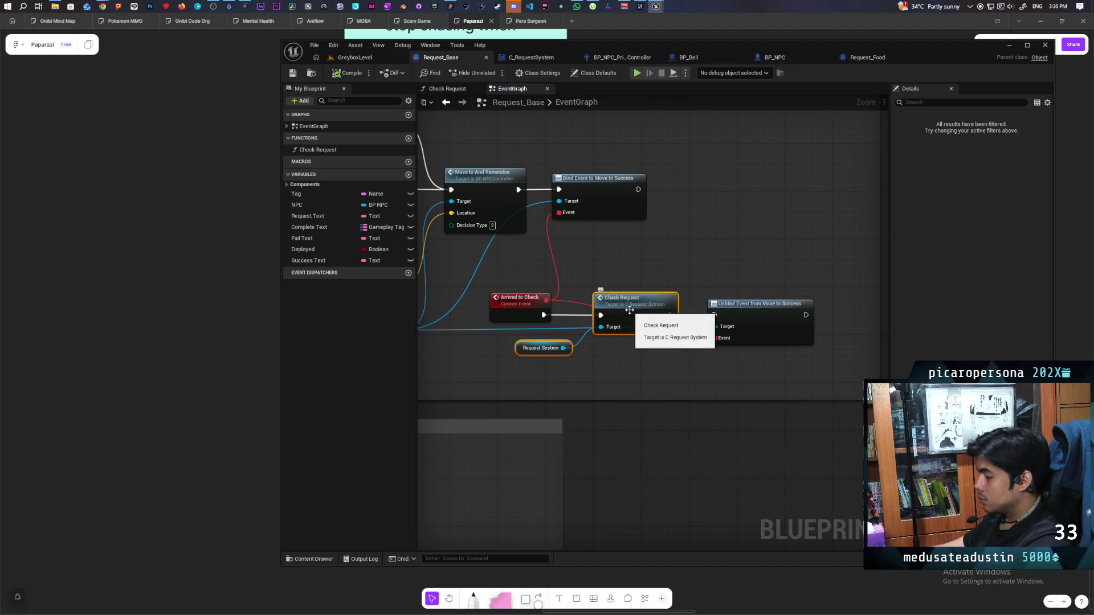
pyautogui.doubleClick(629, 309)
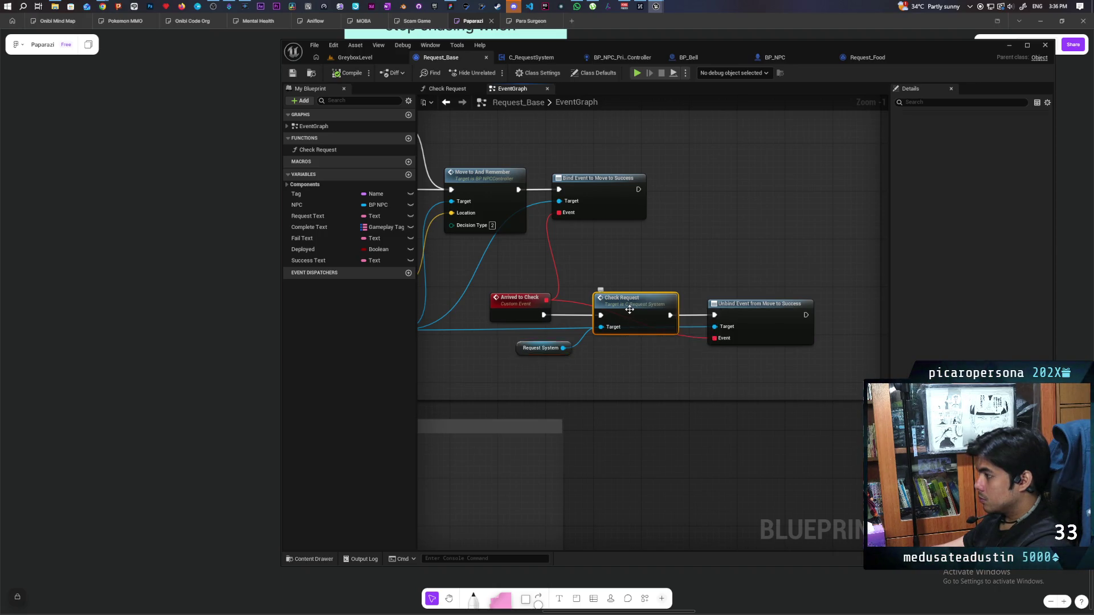
# - Review C_RequestSystem's EventGraph, including the Destroy Actor and Fail And Leave nodes
pyautogui.scroll(-1, 638, 341)
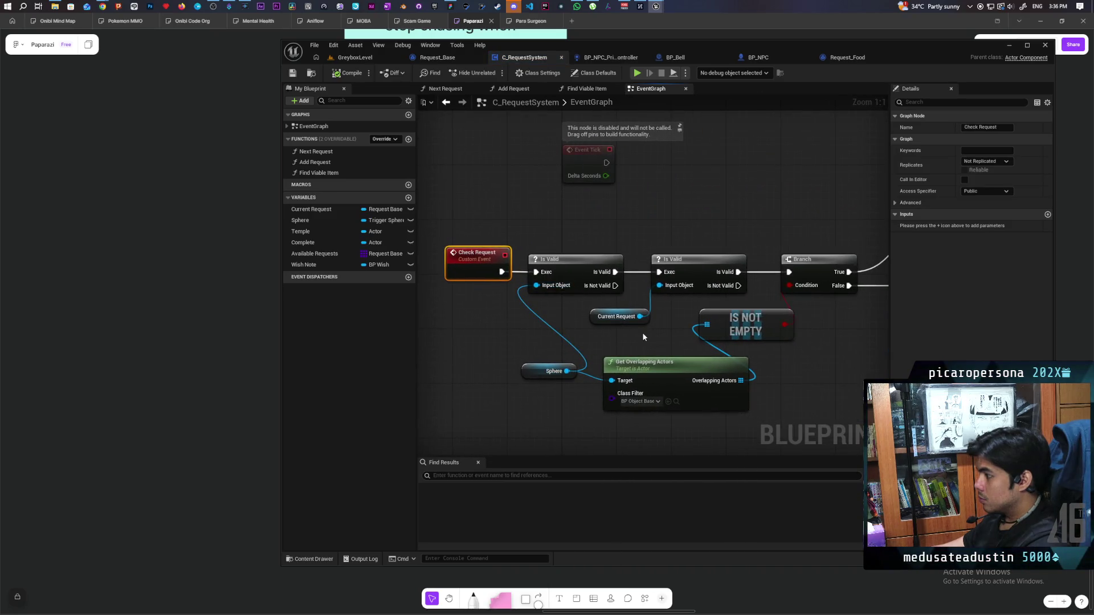
pyautogui.scroll(-1, 641, 332)
pyautogui.moveTo(543, 344); pyautogui.dragTo(502, 344)
pyautogui.moveTo(728, 374)
pyautogui.mouseDown()
pyautogui.moveTo(586, 378)
pyautogui.moveTo(521, 404)
pyautogui.moveTo(488, 398)
pyautogui.moveTo(651, 400)
pyautogui.moveTo(604, 396)
pyautogui.mouseUp()
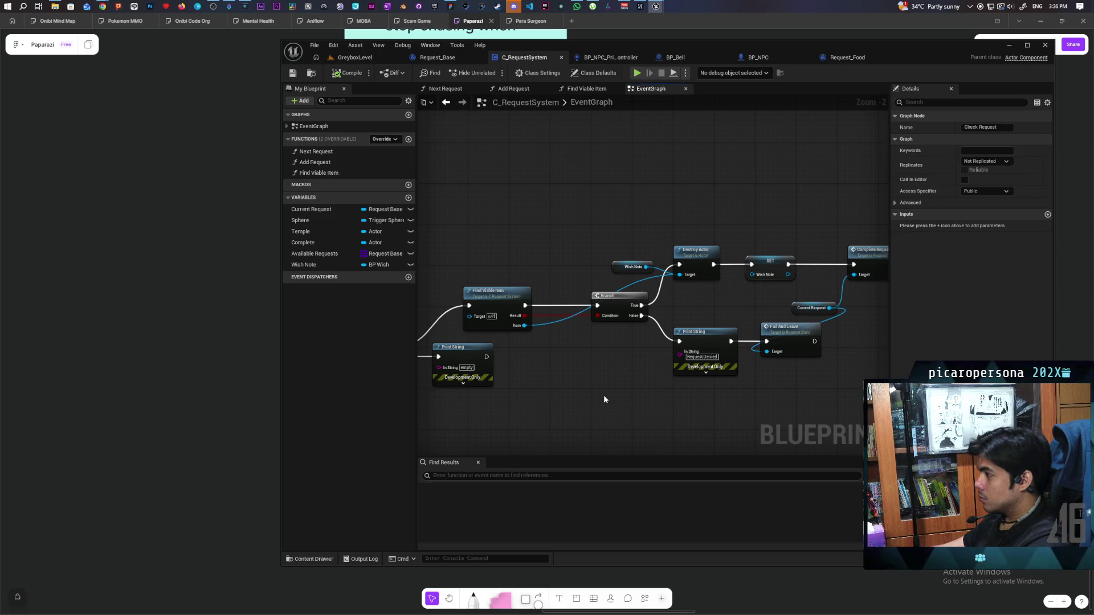
pyautogui.scroll(-1, 573, 387)
pyautogui.scroll(-1, 518, 388)
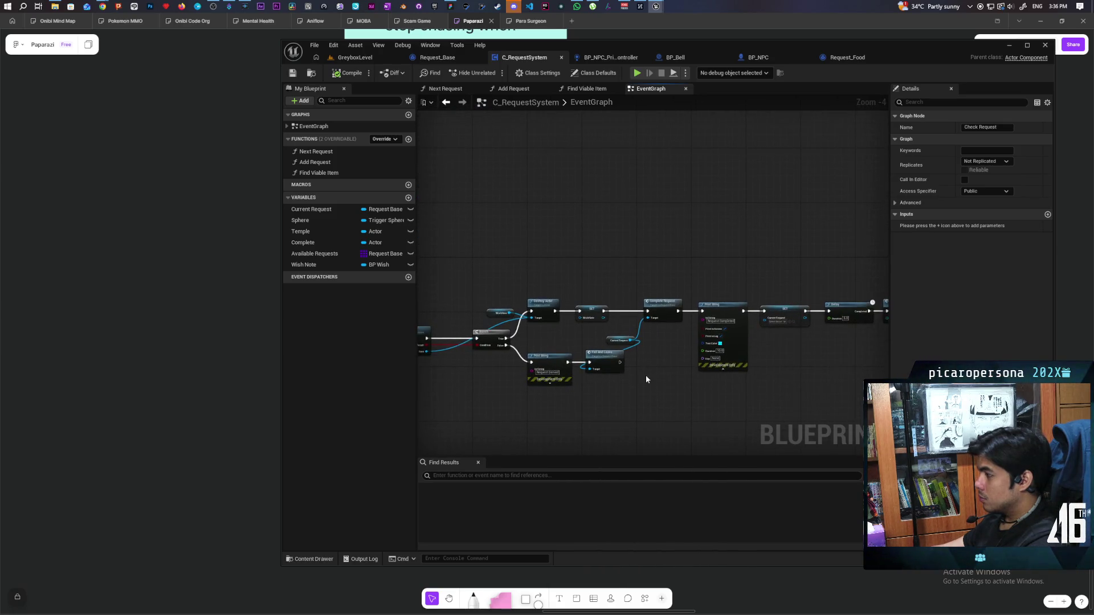
pyautogui.scroll(2, 514, 382)
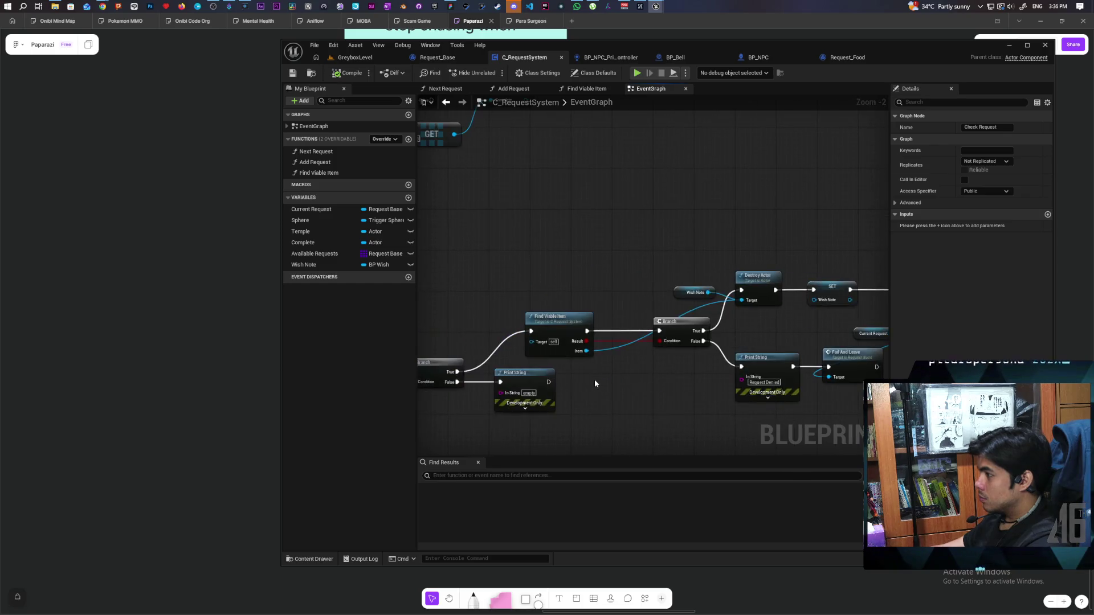
pyautogui.moveTo(595, 383); pyautogui.dragTo(541, 360)
# - Inspect the Find Viable Item function's Get Overlapping Actors and Sphere nodes
pyautogui.doubleClick(550, 302)
pyautogui.moveTo(629, 383)
pyautogui.mouseDown()
pyautogui.moveTo(566, 366)
pyautogui.moveTo(484, 368)
pyautogui.moveTo(500, 365)
pyautogui.mouseUp()
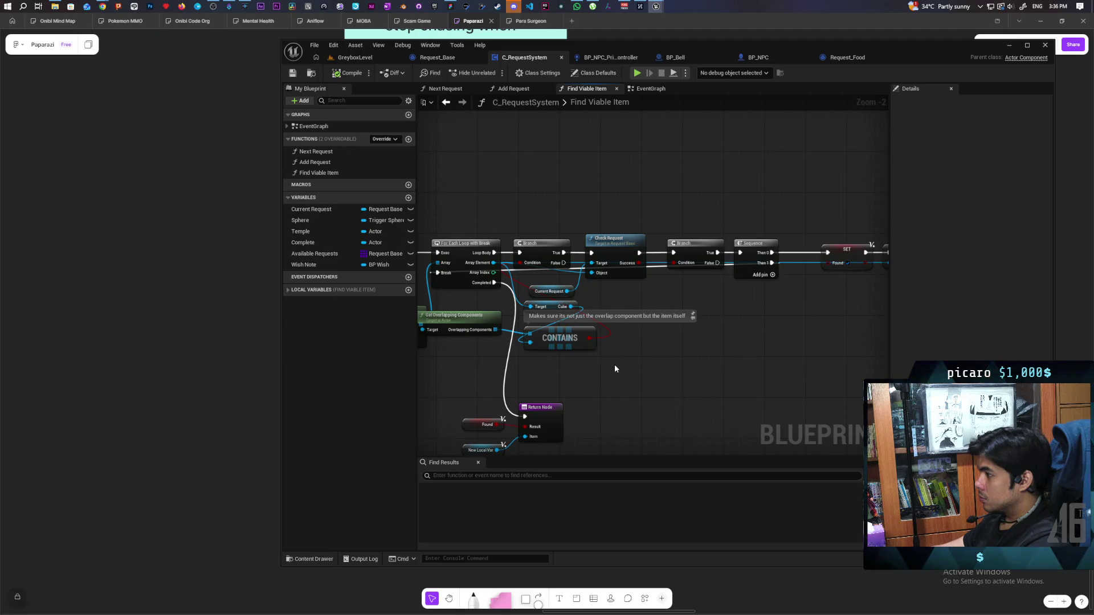
pyautogui.moveTo(601, 381)
pyautogui.mouseDown()
pyautogui.moveTo(714, 376)
pyautogui.moveTo(643, 376)
pyautogui.mouseUp()
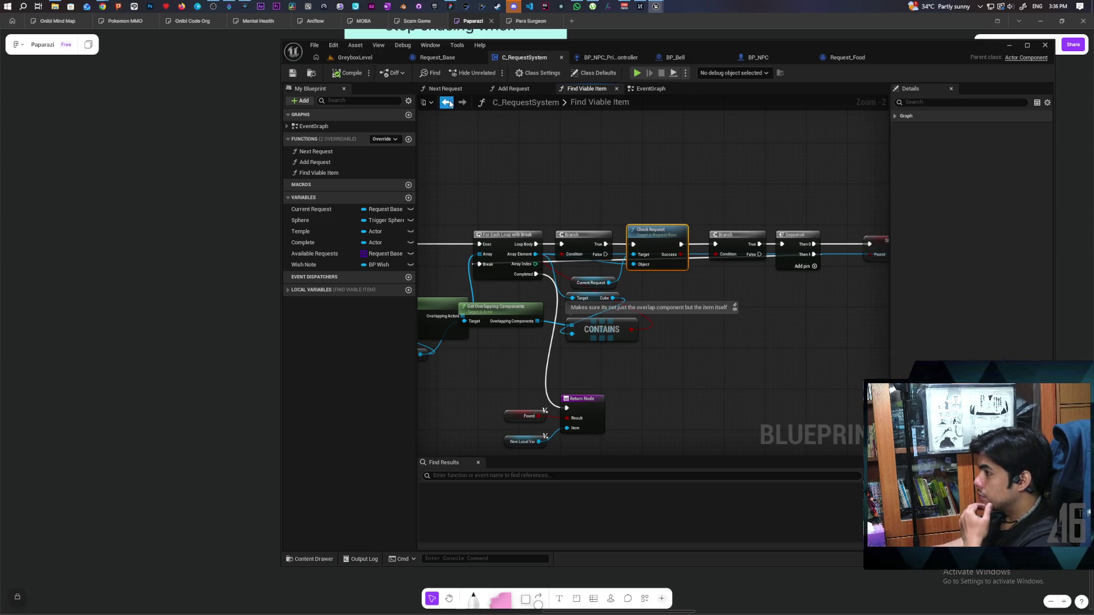
pyautogui.click(450, 103)
# - Review the Print String, SET, Delay and Next Request chain and jump to Complete Request
pyautogui.scroll(-4, 585, 262)
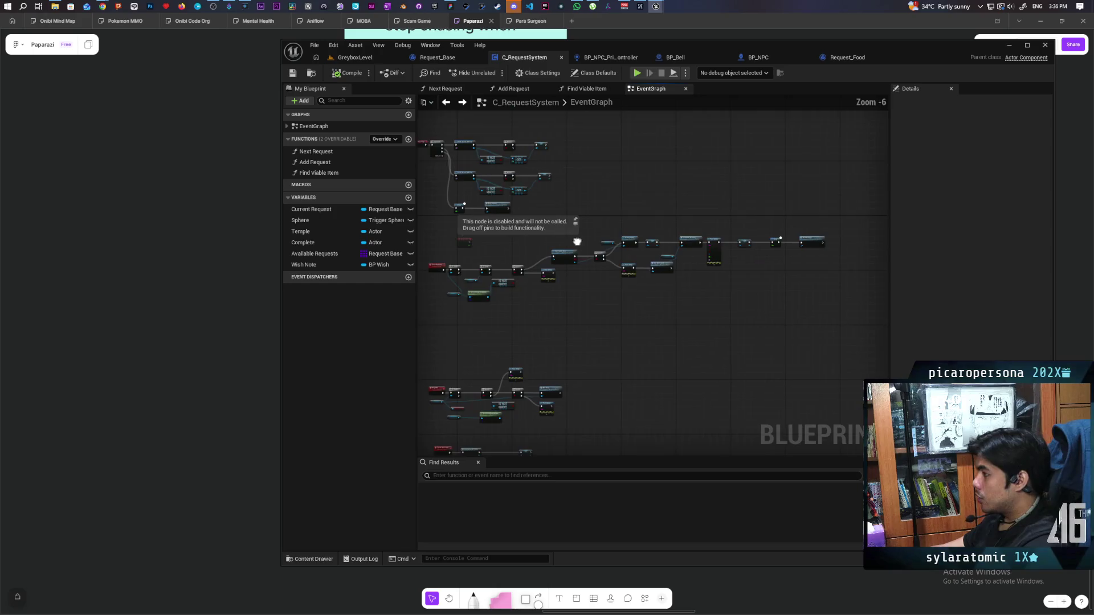
pyautogui.scroll(3, 577, 245)
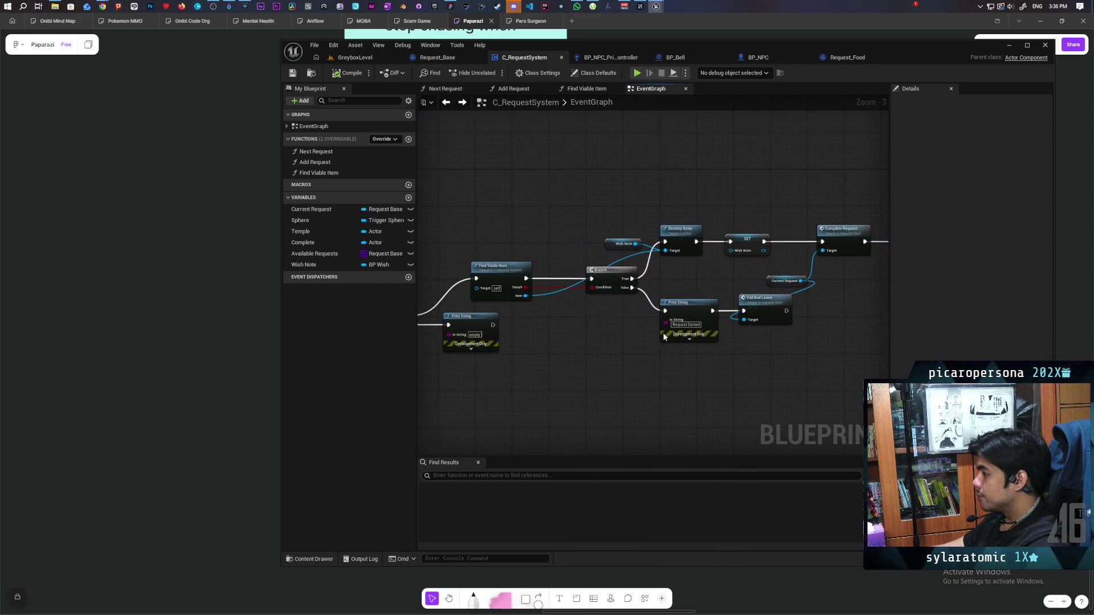
pyautogui.moveTo(692, 289); pyautogui.dragTo(440, 280)
pyautogui.moveTo(586, 312); pyautogui.dragTo(502, 317)
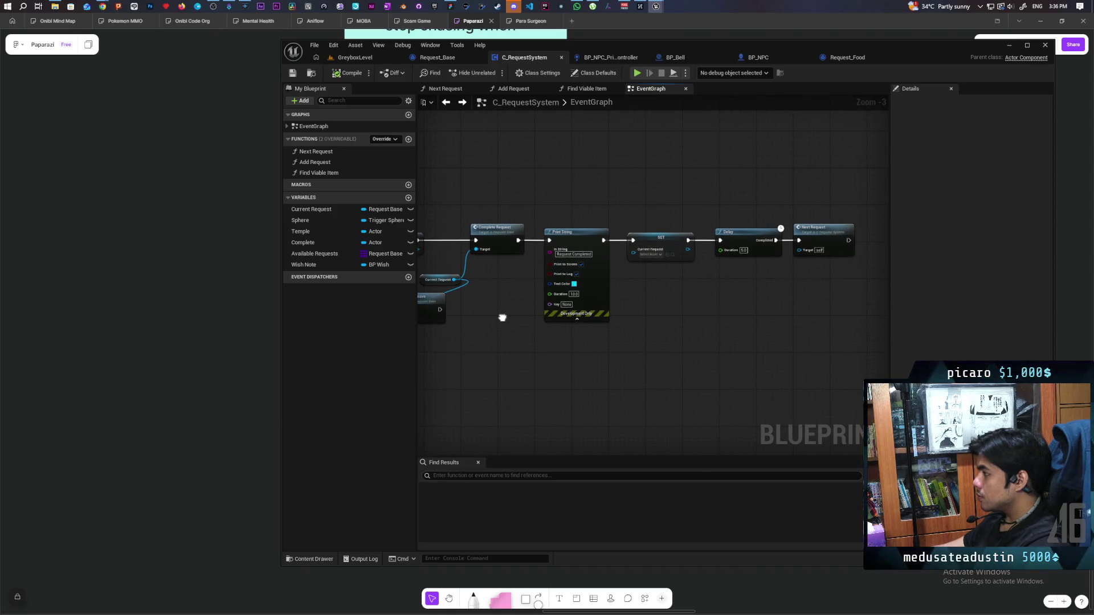
pyautogui.moveTo(501, 317)
pyautogui.mouseDown()
pyautogui.moveTo(699, 317)
pyautogui.moveTo(340, 333)
pyautogui.mouseUp()
pyautogui.moveTo(566, 298); pyautogui.dragTo(785, 312)
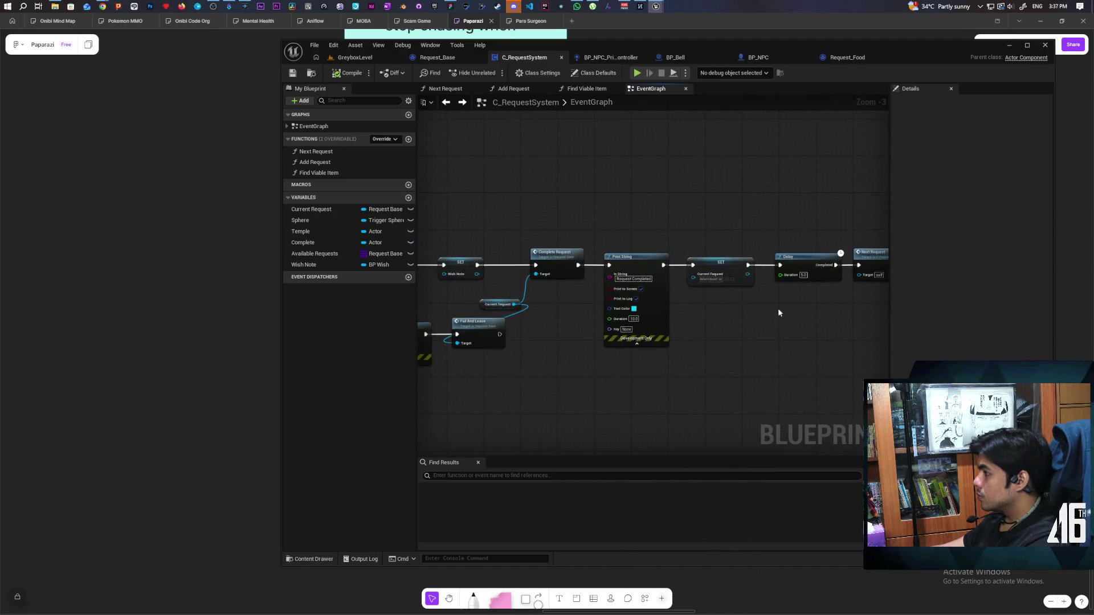
pyautogui.doubleClick(557, 257)
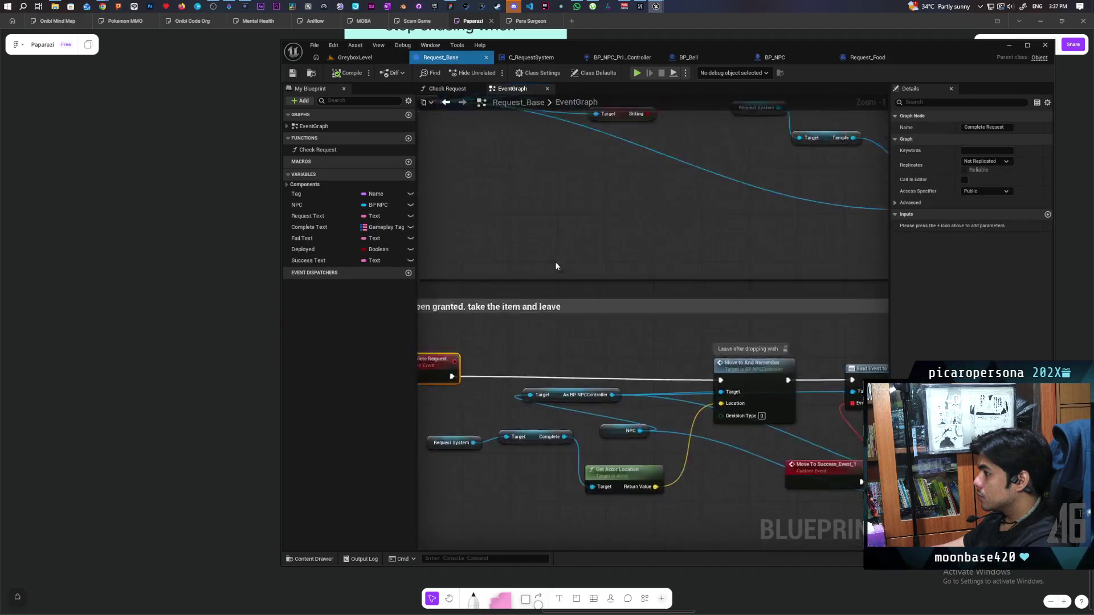
# - Cut the exec link leaving Move to And Remember in the wish-granted path
pyautogui.scroll(-2, 628, 294)
pyautogui.moveTo(652, 362); pyautogui.dragTo(383, 361)
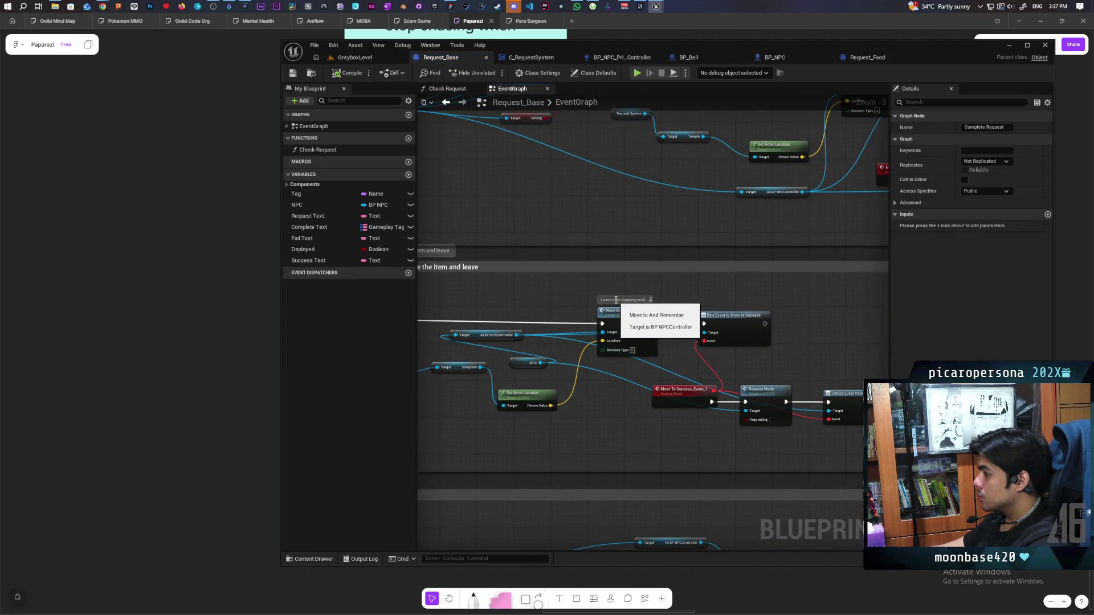
pyautogui.scroll(3, 614, 379)
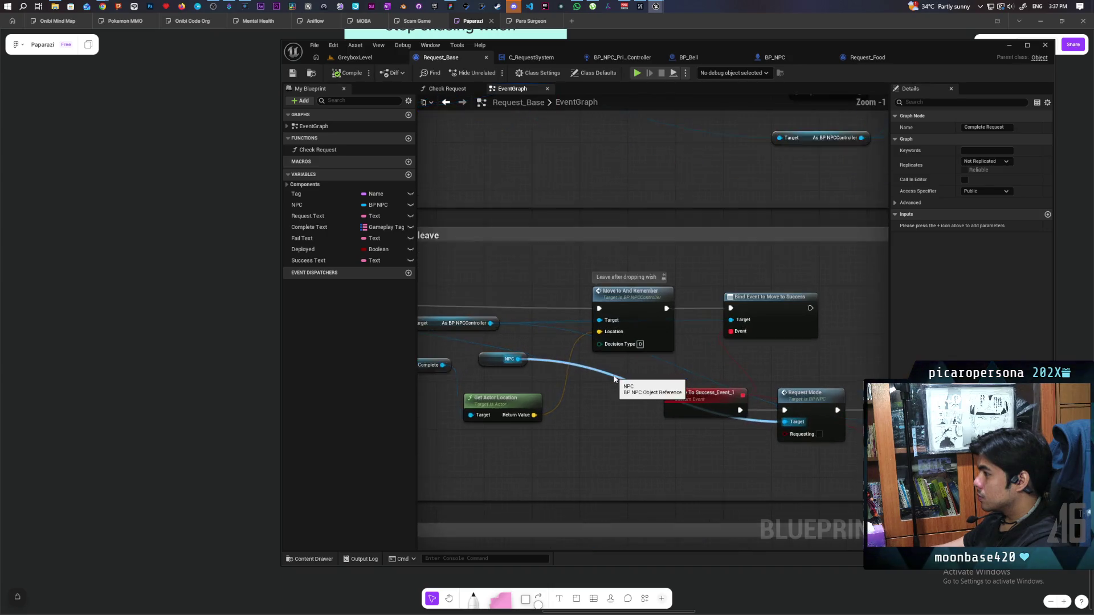
pyautogui.moveTo(621, 361)
pyautogui.mouseDown()
pyautogui.moveTo(731, 360)
pyautogui.moveTo(598, 335)
pyautogui.moveTo(418, 333)
pyautogui.mouseUp()
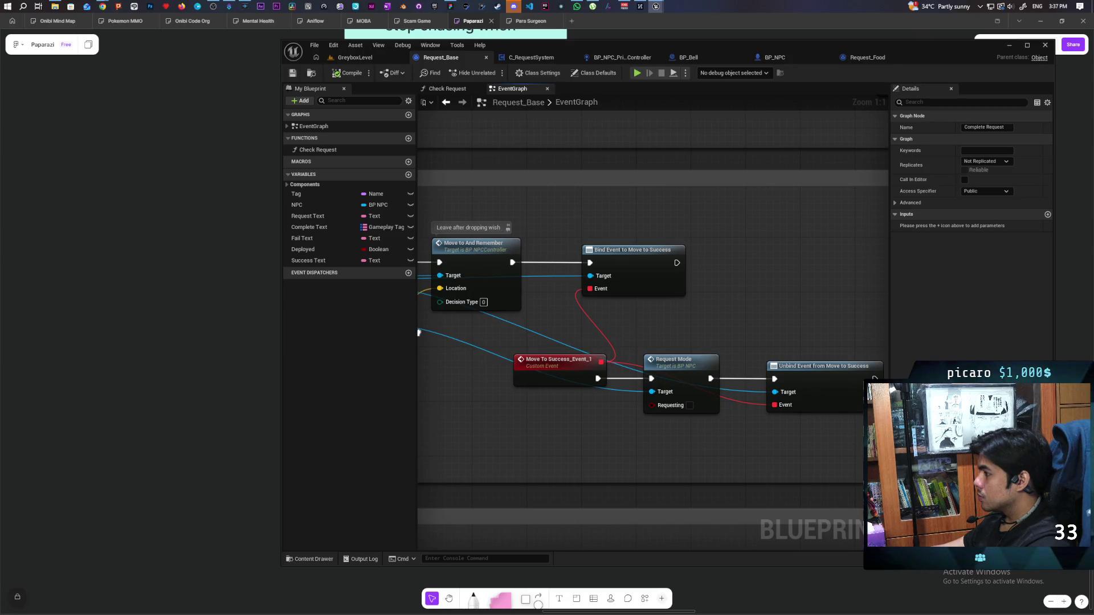
pyautogui.moveTo(419, 332)
pyautogui.mouseDown()
pyautogui.moveTo(801, 320)
pyautogui.moveTo(446, 330)
pyautogui.moveTo(851, 330)
pyautogui.moveTo(426, 327)
pyautogui.moveTo(462, 326)
pyautogui.mouseUp()
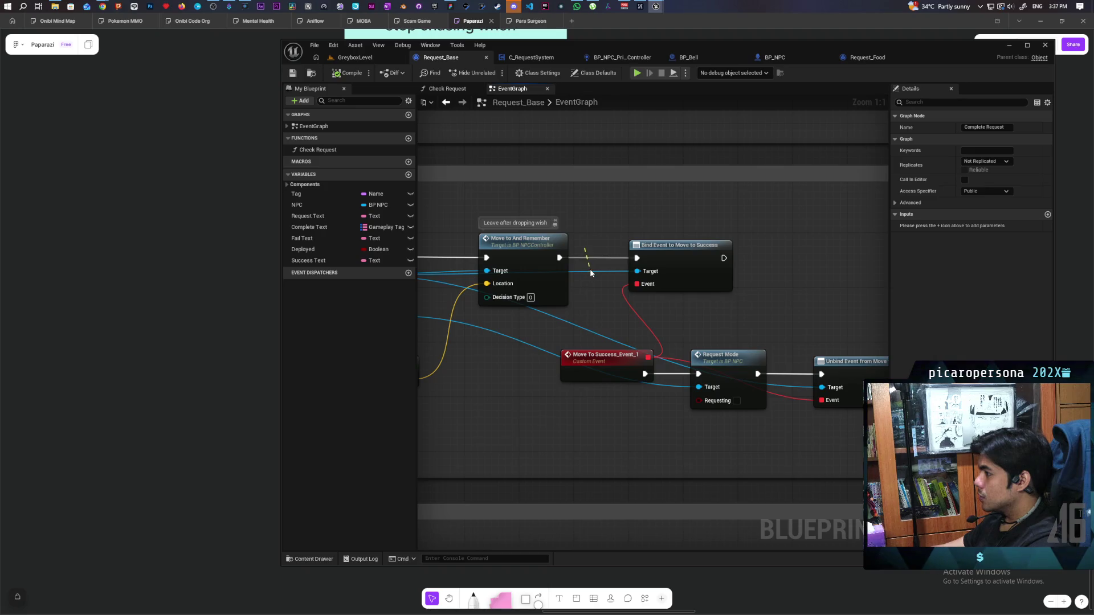
pyautogui.moveTo(585, 249); pyautogui.dragTo(590, 268)
# - Move the As BP NPCController cast lower and rearrange the Request System and Complete nodes
pyautogui.moveTo(564, 314); pyautogui.dragTo(778, 360)
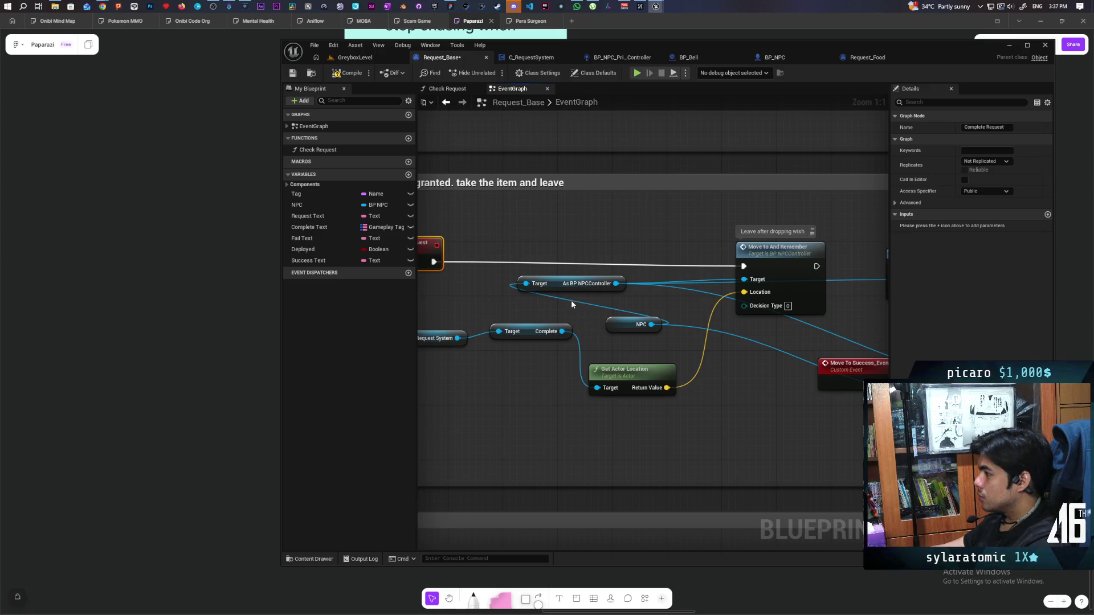
pyautogui.moveTo(555, 286)
pyautogui.mouseDown()
pyautogui.moveTo(731, 359)
pyautogui.moveTo(728, 412)
pyautogui.moveTo(744, 431)
pyautogui.mouseUp()
pyautogui.moveTo(638, 419)
pyautogui.mouseDown()
pyautogui.moveTo(725, 395)
pyautogui.moveTo(658, 392)
pyautogui.mouseUp()
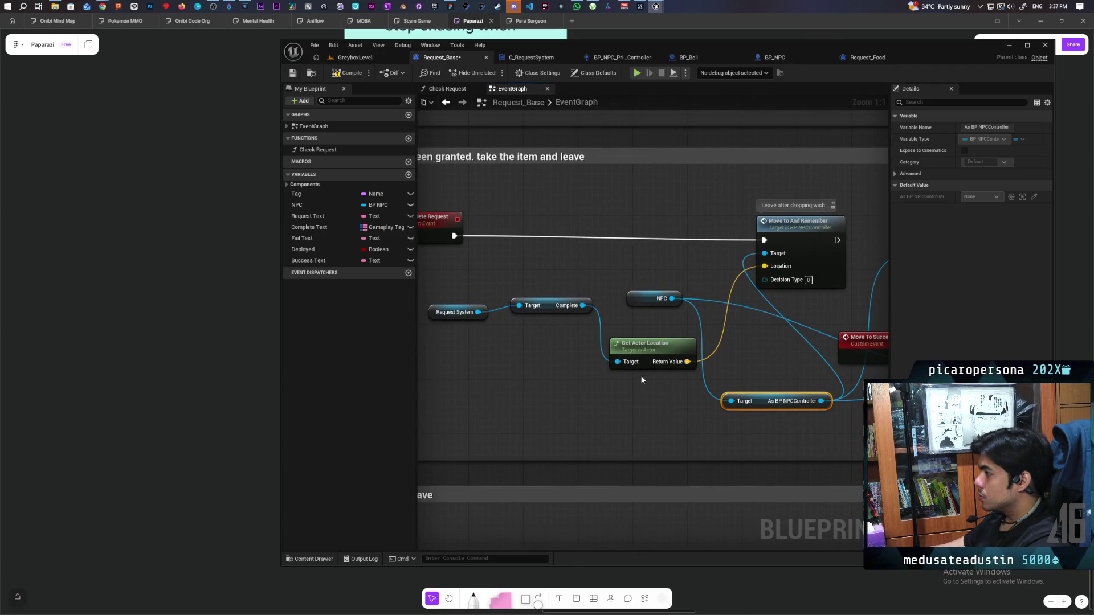
pyautogui.moveTo(508, 345); pyautogui.dragTo(550, 306)
pyautogui.moveTo(469, 335)
pyautogui.mouseDown()
pyautogui.moveTo(545, 285)
pyautogui.moveTo(551, 371)
pyautogui.mouseUp()
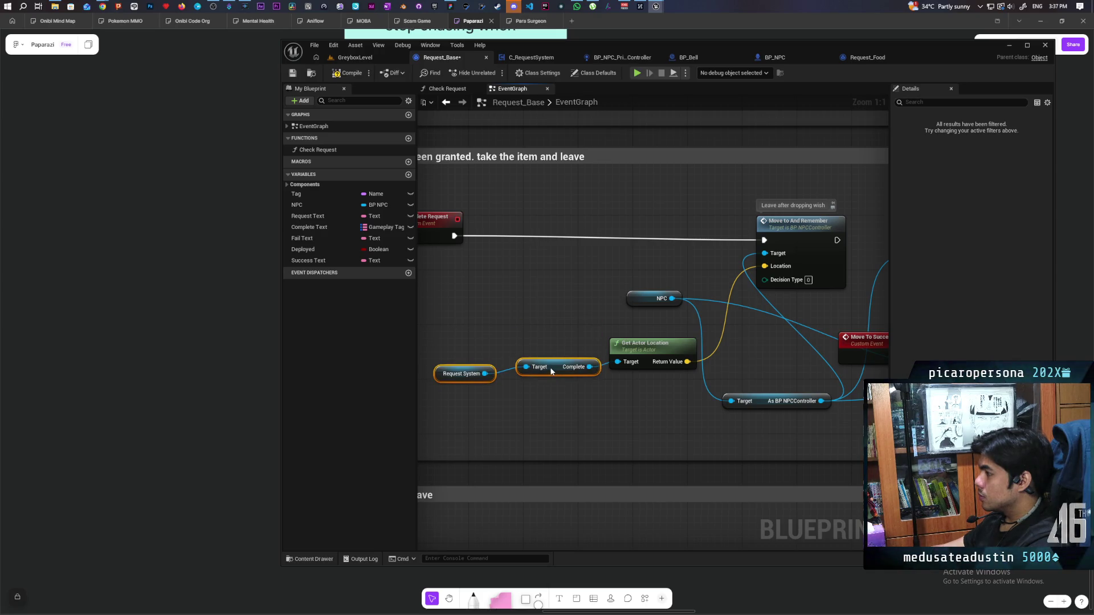
pyautogui.click(579, 387)
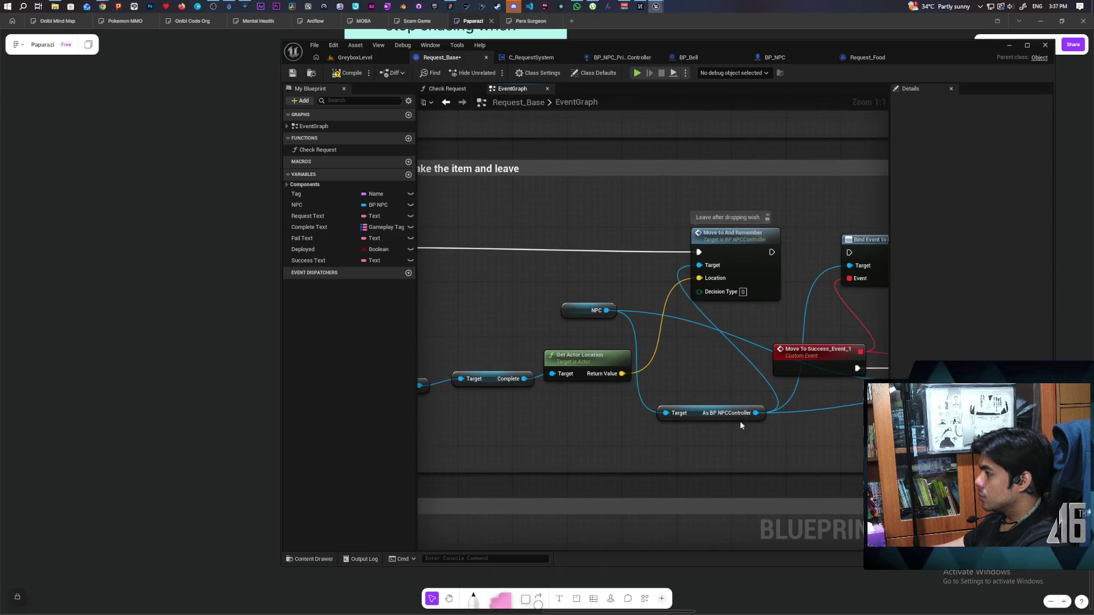
# - Add a Decide node from the NPC controller cast and route Complete Request into it
pyautogui.moveTo(755, 413); pyautogui.dragTo(744, 444)
pyautogui.write('decid')
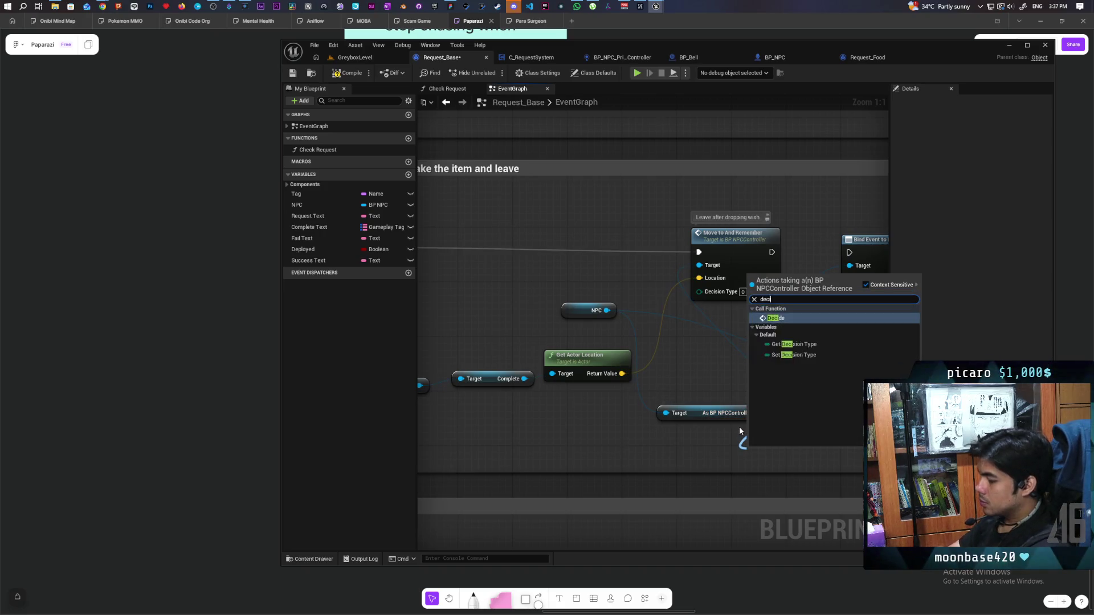
pyautogui.press('Return')
pyautogui.moveTo(782, 456)
pyautogui.mouseDown()
pyautogui.moveTo(659, 249)
pyautogui.moveTo(623, 261)
pyautogui.mouseUp()
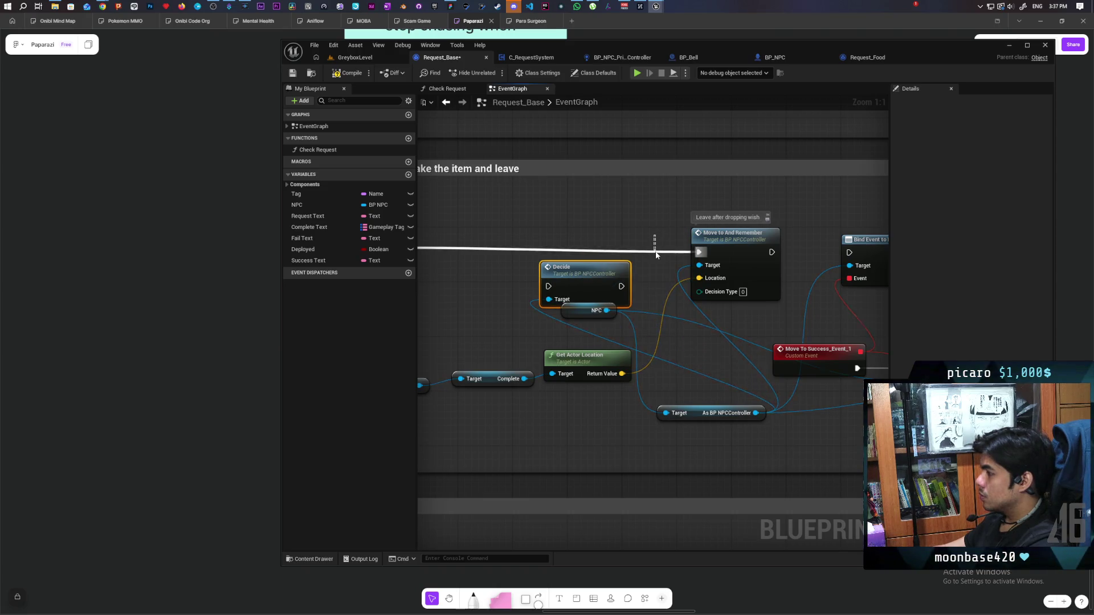
pyautogui.moveTo(699, 252)
pyautogui.mouseDown()
pyautogui.moveTo(621, 260)
pyautogui.moveTo(548, 286)
pyautogui.moveTo(608, 232)
pyautogui.moveTo(615, 273)
pyautogui.moveTo(687, 271)
pyautogui.mouseUp()
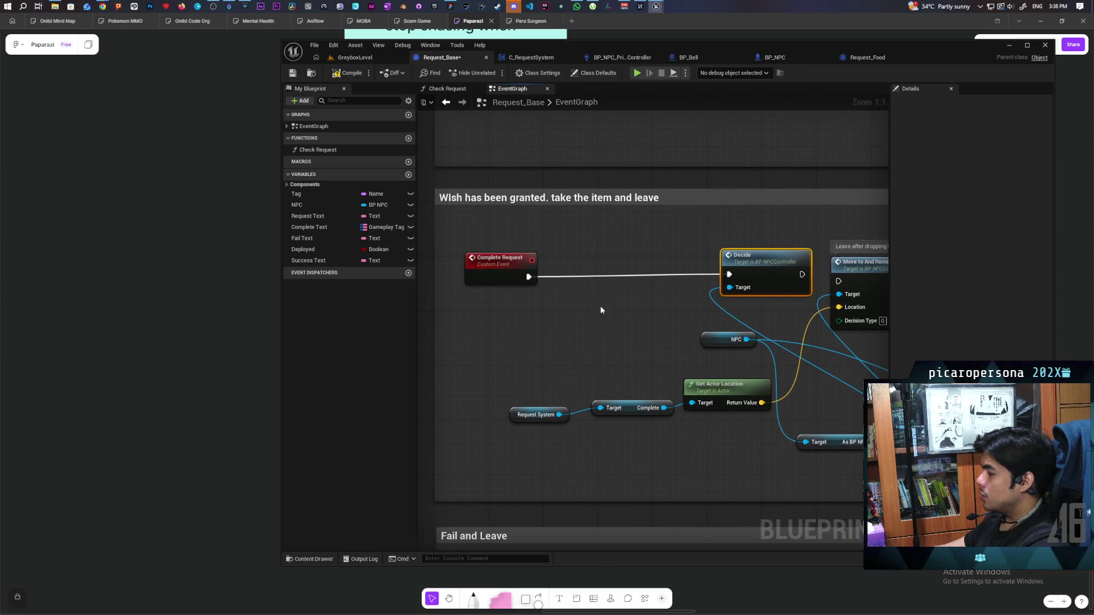
# - Insert a Print String after Complete Request that prints Success Text
pyautogui.moveTo(490, 272); pyautogui.dragTo(478, 269)
pyautogui.moveTo(582, 322); pyautogui.dragTo(670, 325)
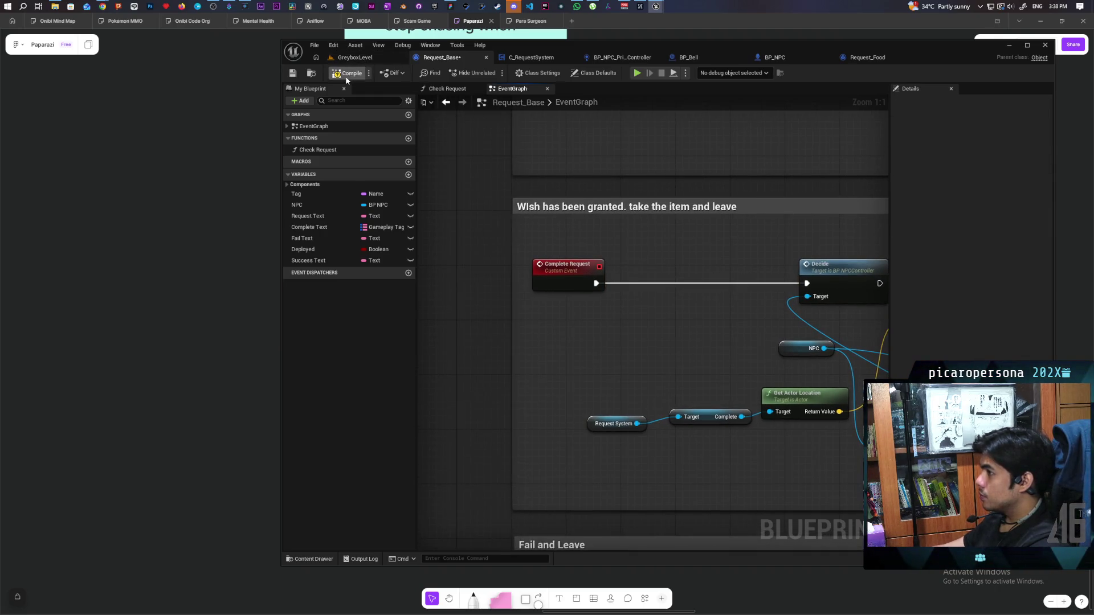
pyautogui.moveTo(606, 295)
pyautogui.mouseDown()
pyautogui.moveTo(593, 366)
pyautogui.moveTo(558, 308)
pyautogui.mouseUp()
pyautogui.hotkey('ctrl', 'v')
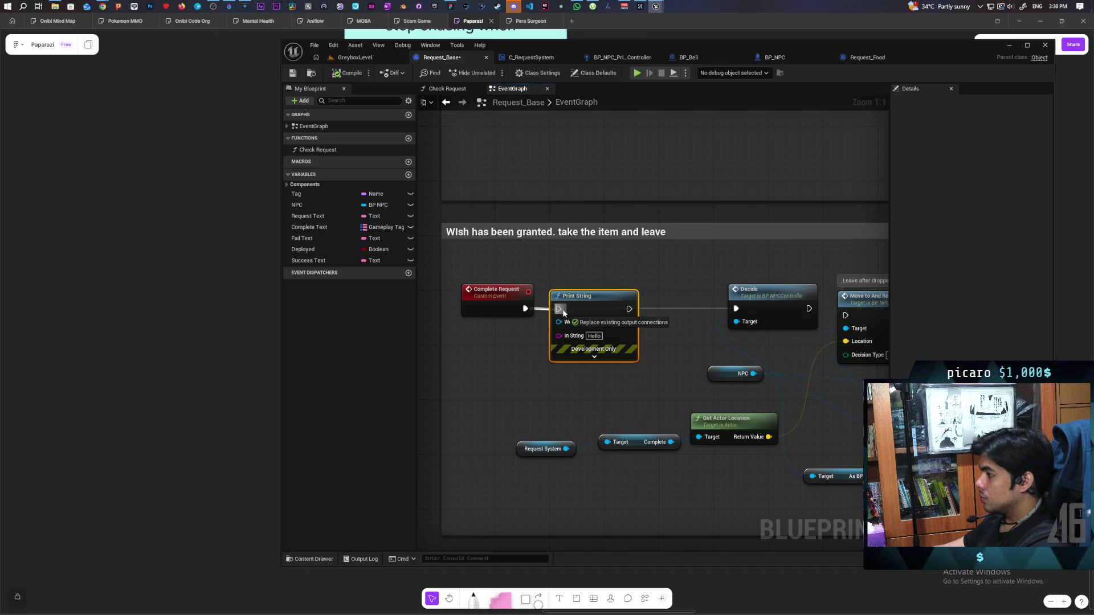
pyautogui.moveTo(303, 264)
pyautogui.mouseDown()
pyautogui.moveTo(424, 368)
pyautogui.moveTo(525, 373)
pyautogui.moveTo(559, 335)
pyautogui.moveTo(489, 336)
pyautogui.mouseUp()
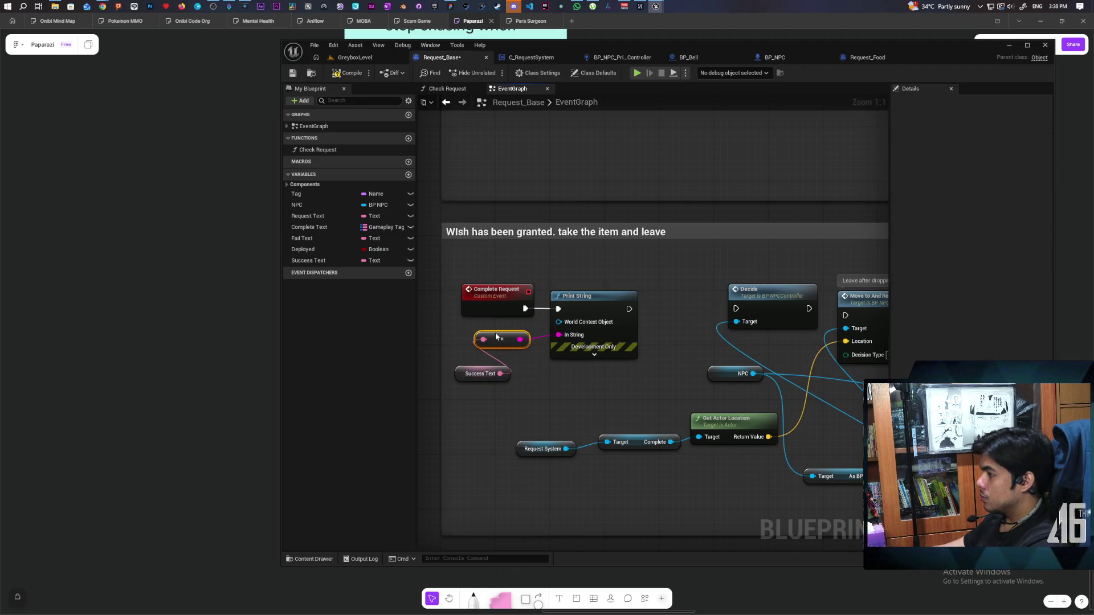
pyautogui.moveTo(482, 374); pyautogui.dragTo(494, 367)
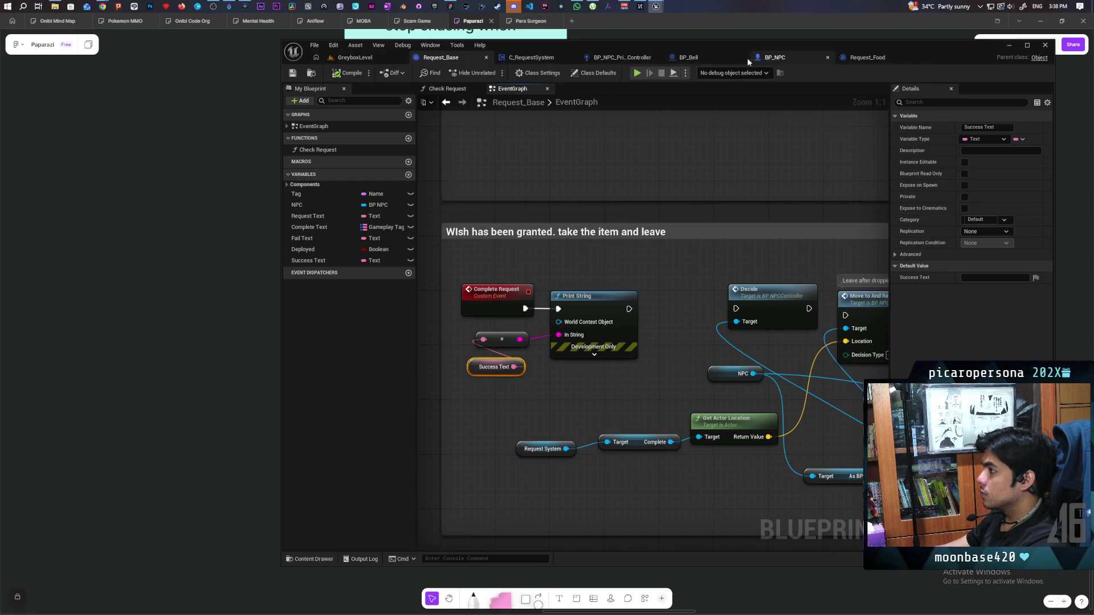
pyautogui.click(445, 90)
pyautogui.scroll(4, 653, 274)
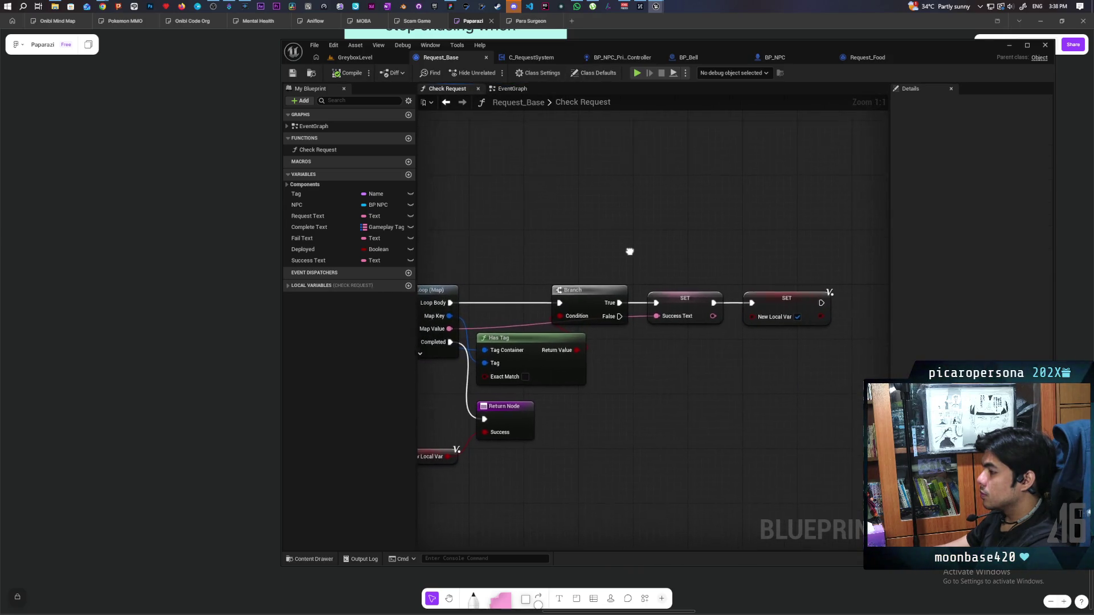
# - Insert a validated Get of NewLocalVar between Branch and SET Success Text
pyautogui.moveTo(642, 259); pyautogui.dragTo(752, 330)
pyautogui.moveTo(630, 287); pyautogui.dragTo(733, 288)
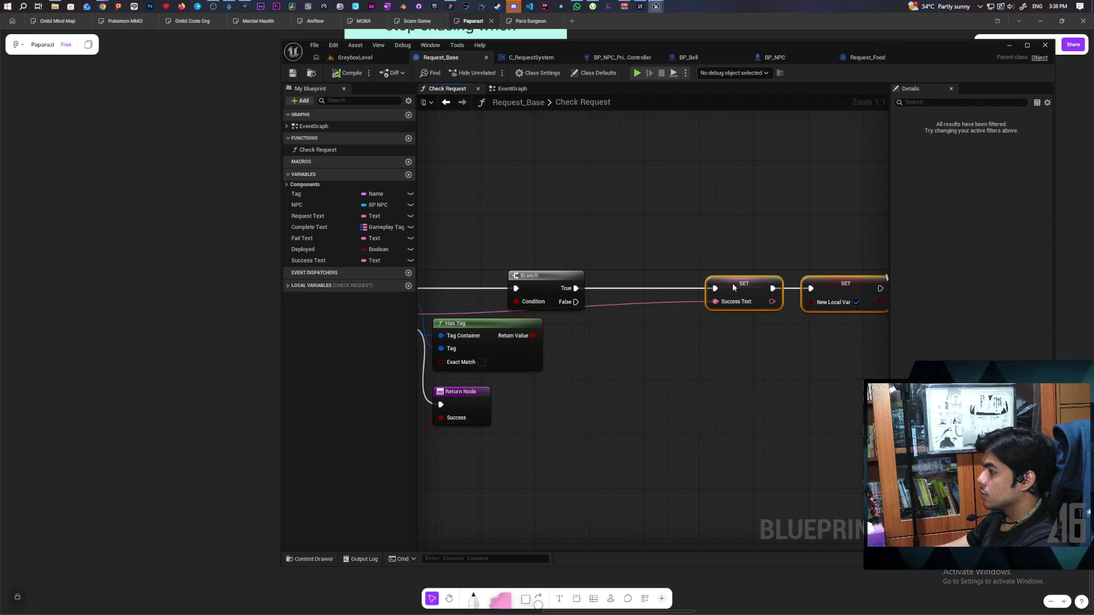
pyautogui.click(292, 285)
pyautogui.moveTo(298, 299); pyautogui.dragTo(580, 356)
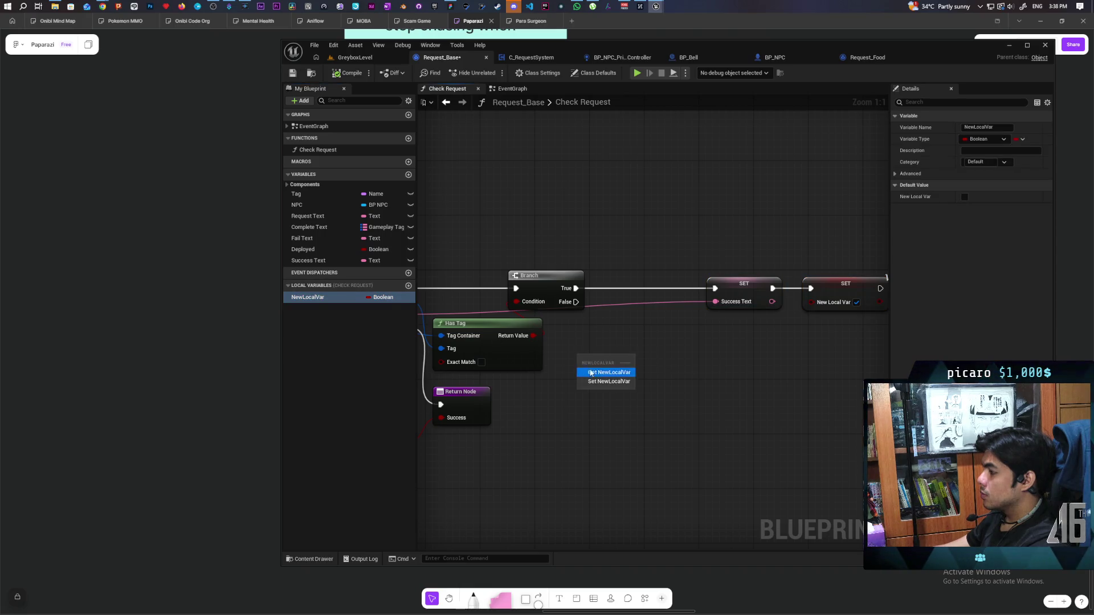
pyautogui.click(598, 370)
pyautogui.rightClick(591, 364)
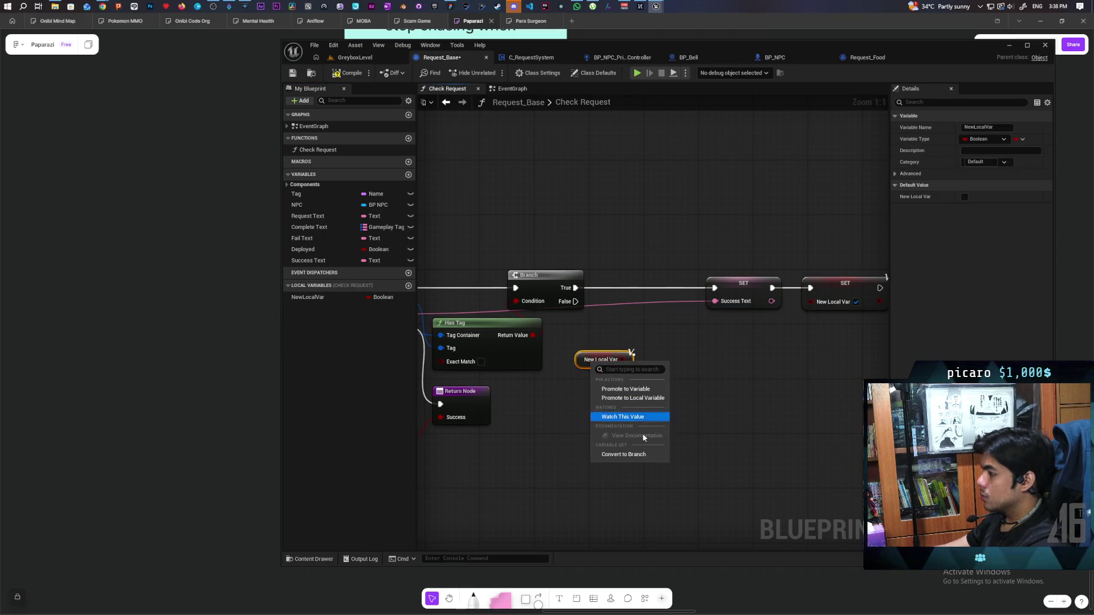
pyautogui.click(632, 454)
pyautogui.moveTo(603, 377)
pyautogui.mouseDown()
pyautogui.moveTo(624, 293)
pyautogui.moveTo(605, 288)
pyautogui.moveTo(715, 288)
pyautogui.moveTo(661, 264)
pyautogui.moveTo(735, 293)
pyautogui.mouseUp()
pyautogui.click(733, 260)
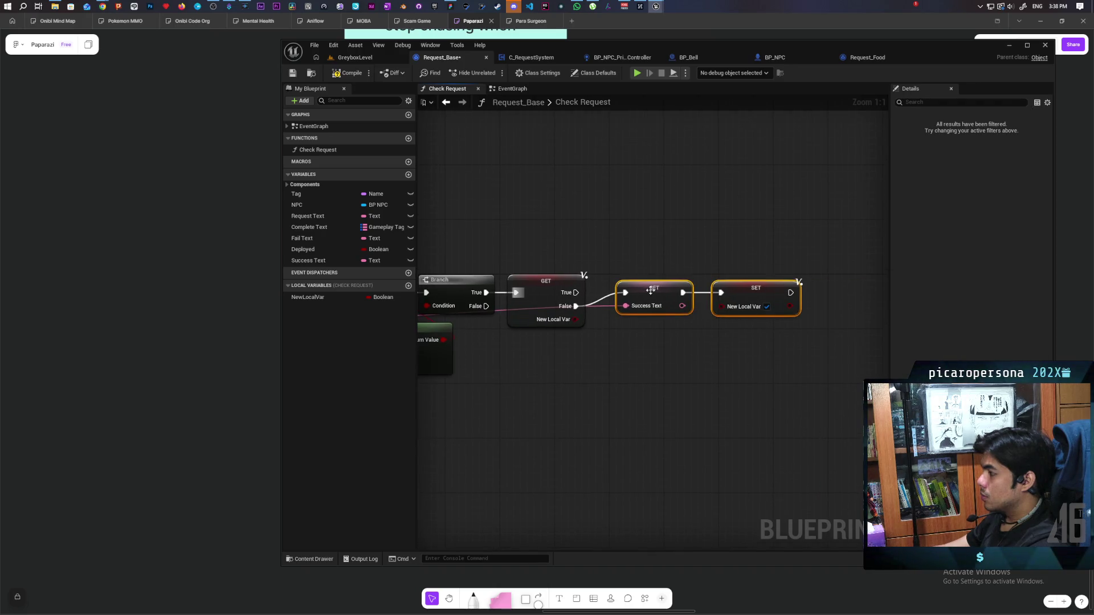
pyautogui.moveTo(654, 290); pyautogui.dragTo(654, 304)
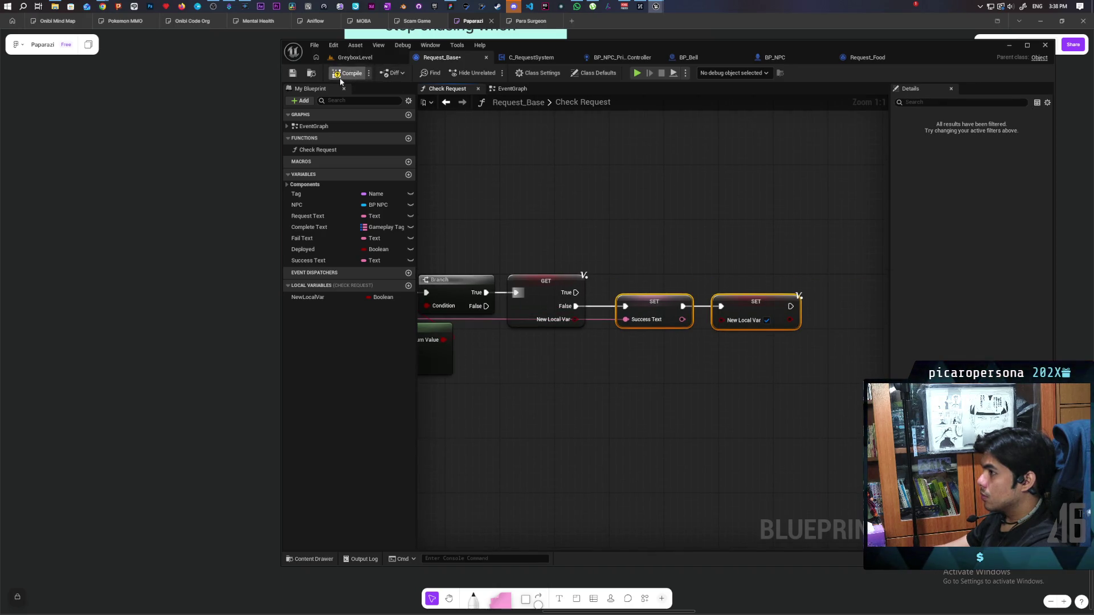
# - Compile and save Request_Base, then comment the GET node with 'dc'
pyautogui.click(292, 73)
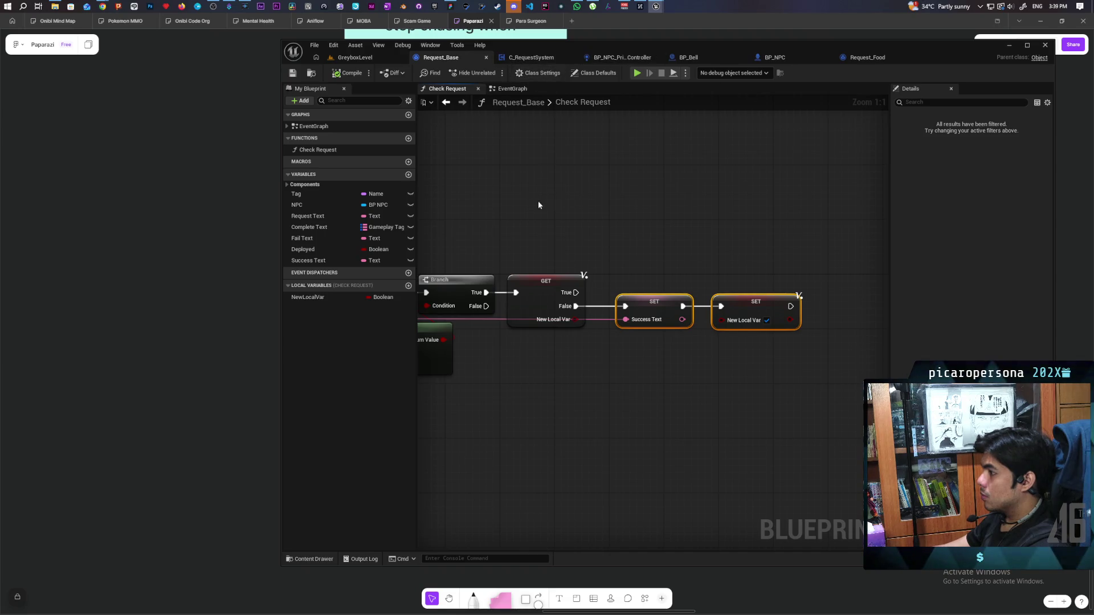
pyautogui.moveTo(545, 205); pyautogui.dragTo(719, 200)
pyautogui.click(671, 275)
pyautogui.click(663, 253)
pyautogui.write('dc')
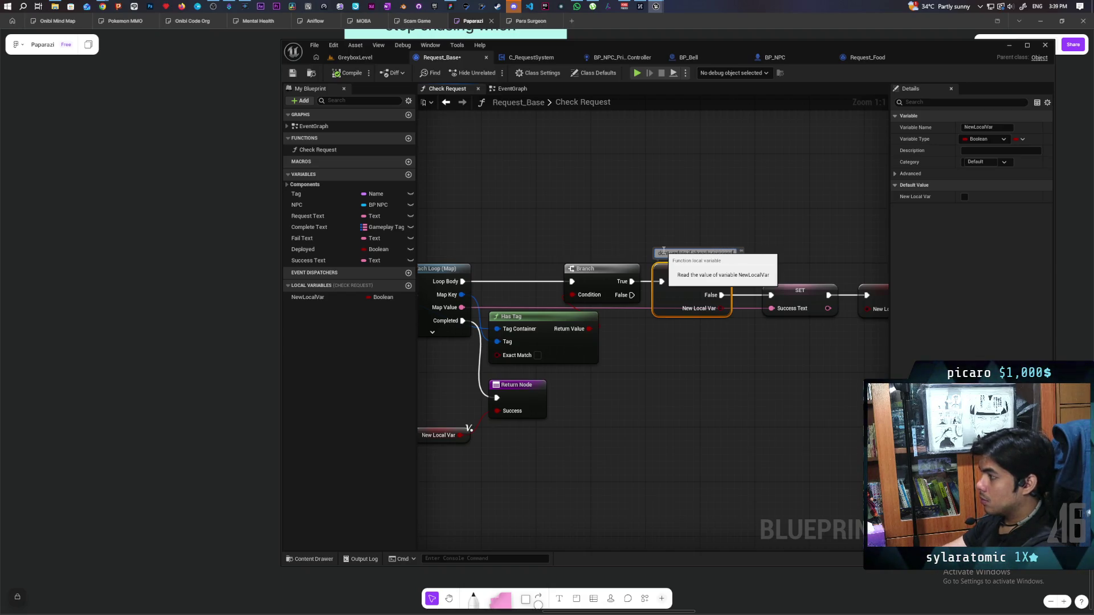
pyautogui.click(649, 214)
# - Delete the GET check, wire Branch True directly to the SET nodes, and save
pyautogui.moveTo(556, 311); pyautogui.dragTo(705, 307)
pyautogui.click(581, 328)
pyautogui.scroll(-2, 577, 350)
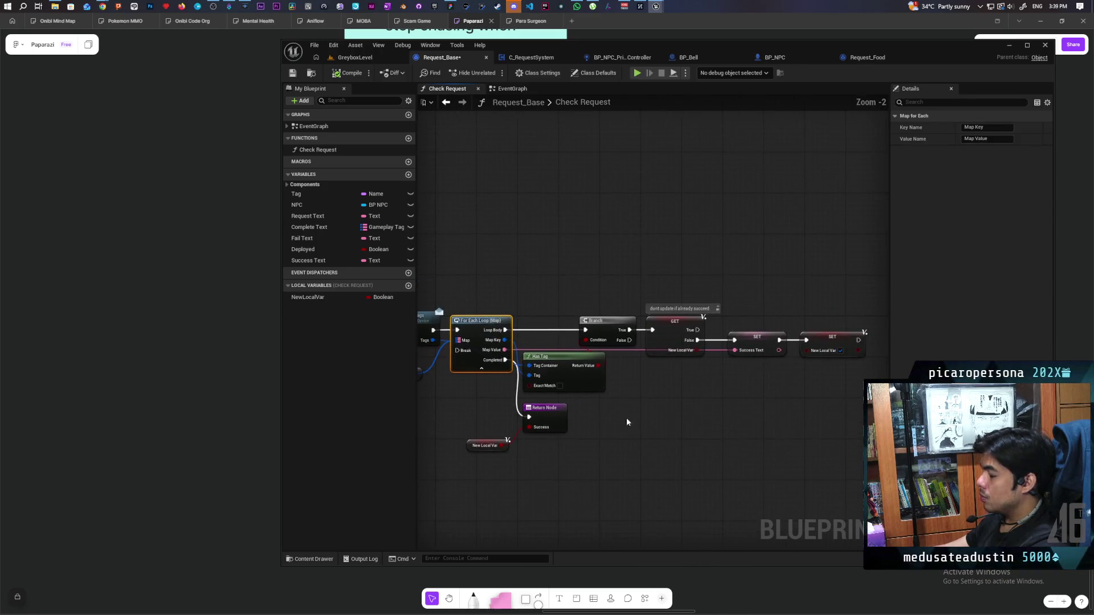
pyautogui.moveTo(626, 421); pyautogui.dragTo(642, 427)
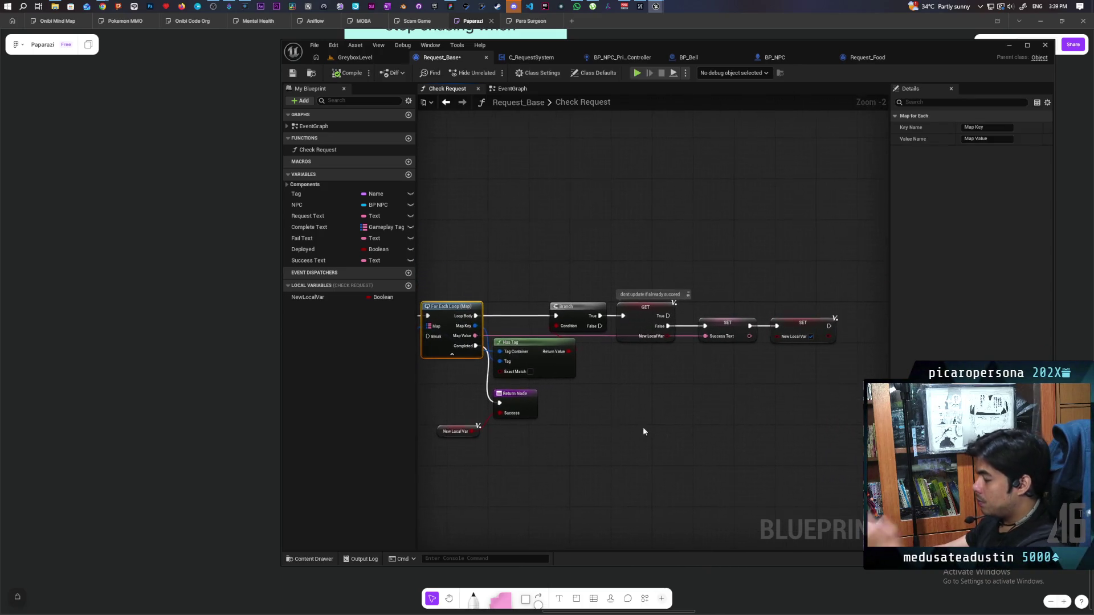
pyautogui.click(636, 322)
pyautogui.press('Delete')
pyautogui.moveTo(599, 315); pyautogui.dragTo(841, 344)
pyautogui.moveTo(726, 326)
pyautogui.mouseDown()
pyautogui.moveTo(674, 306)
pyautogui.moveTo(677, 320)
pyautogui.moveTo(860, 318)
pyautogui.moveTo(506, 325)
pyautogui.mouseUp()
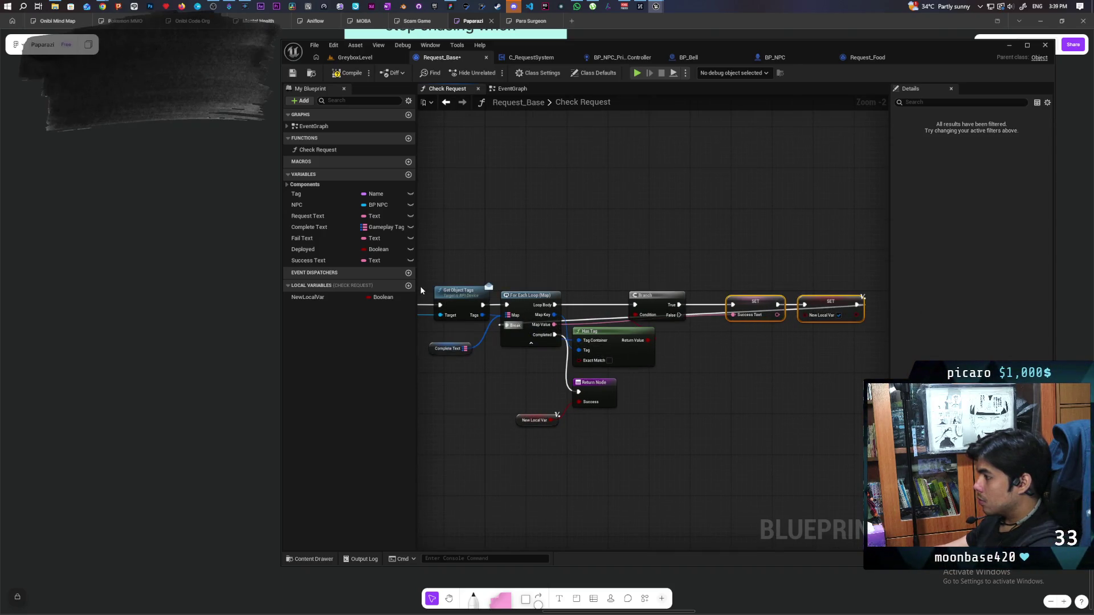
pyautogui.click(293, 76)
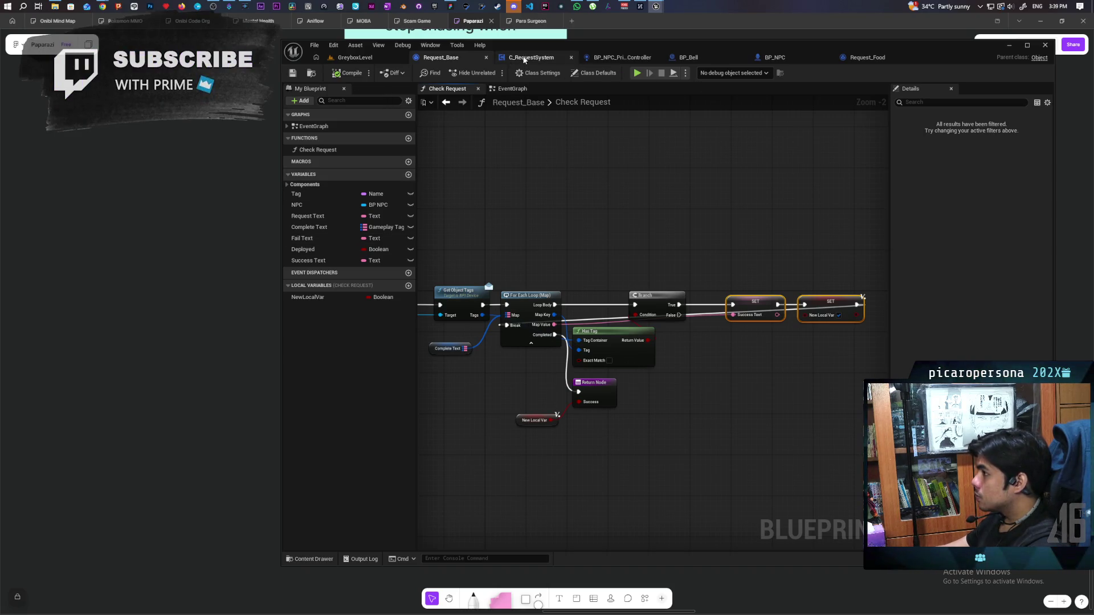
# - Place an NPC getter beside Complete Request and widen the wish-granted comment box leftward
pyautogui.click(511, 88)
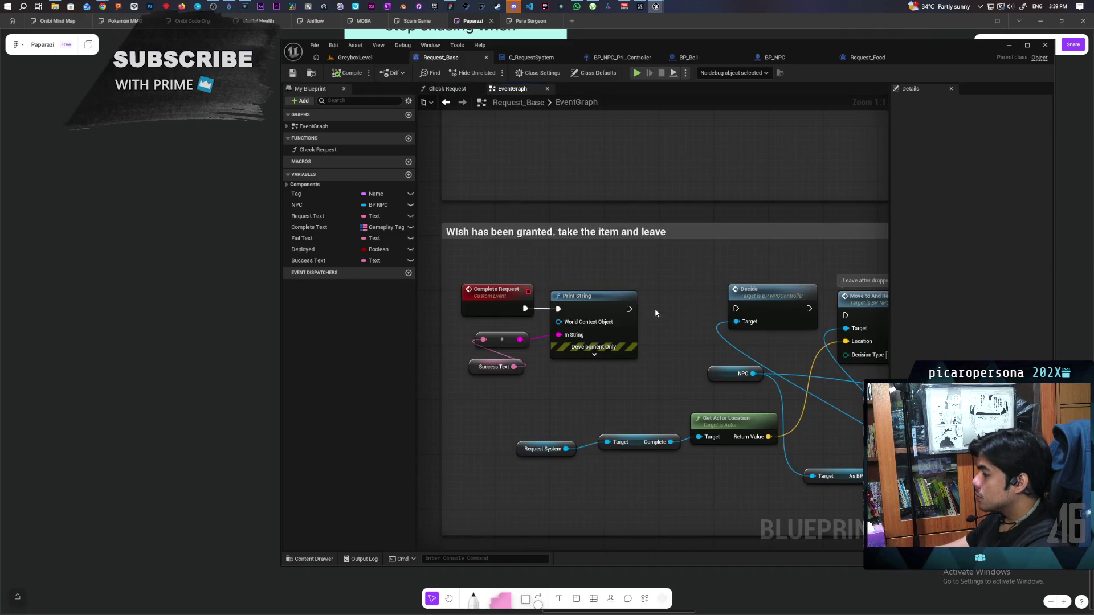
pyautogui.moveTo(681, 325)
pyautogui.mouseDown()
pyautogui.moveTo(631, 324)
pyautogui.moveTo(680, 331)
pyautogui.mouseUp()
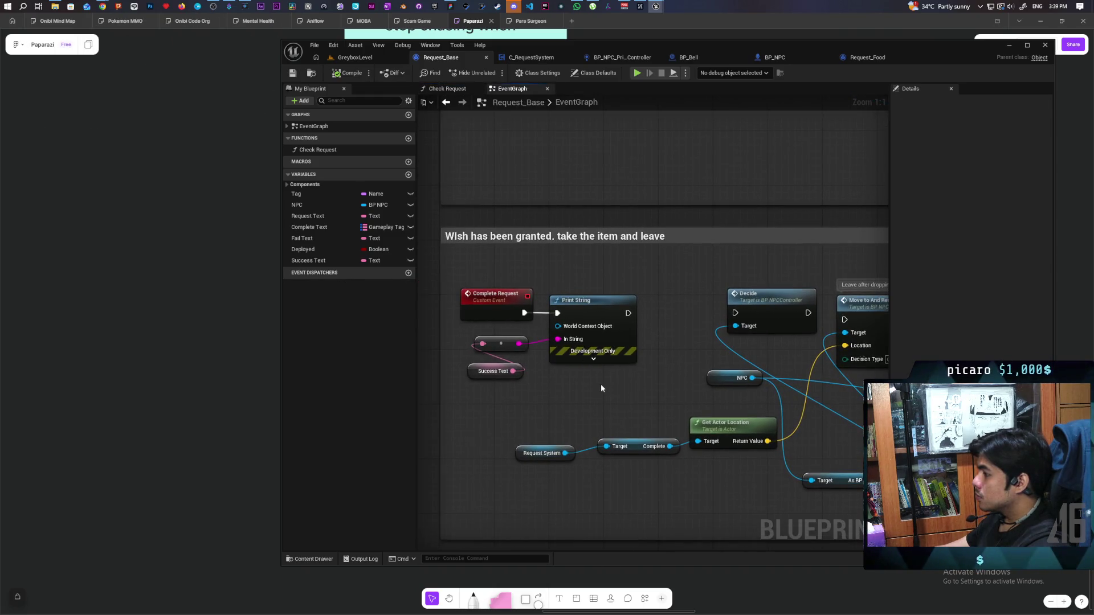
pyautogui.moveTo(296, 204)
pyautogui.mouseDown()
pyautogui.moveTo(319, 206)
pyautogui.moveTo(515, 419)
pyautogui.moveTo(549, 364)
pyautogui.moveTo(558, 326)
pyautogui.mouseUp()
pyautogui.moveTo(484, 414); pyautogui.dragTo(466, 299)
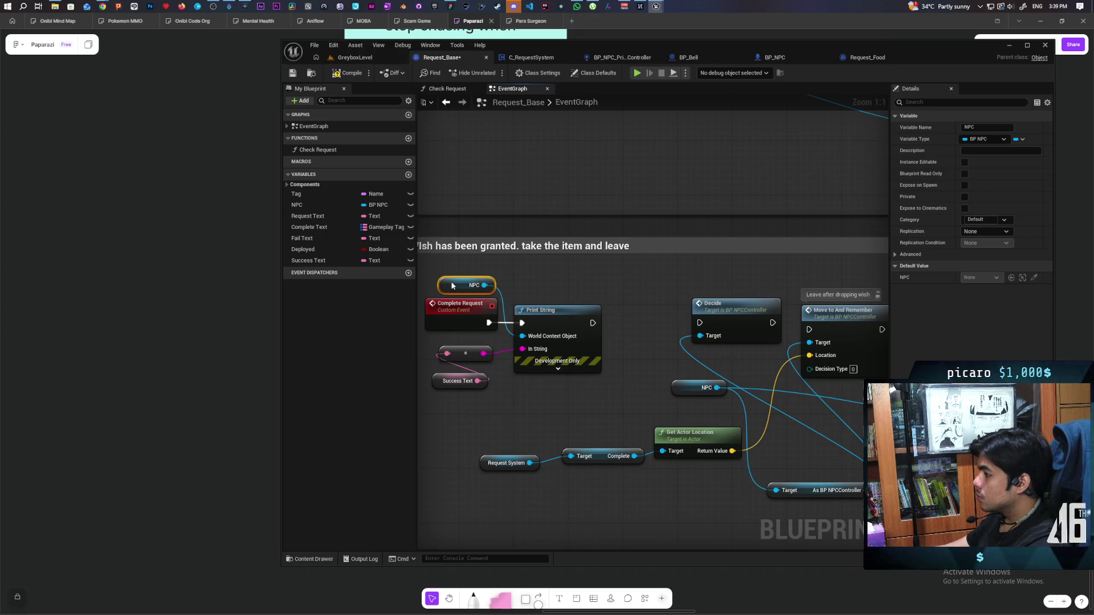
pyautogui.moveTo(587, 313); pyautogui.dragTo(721, 291)
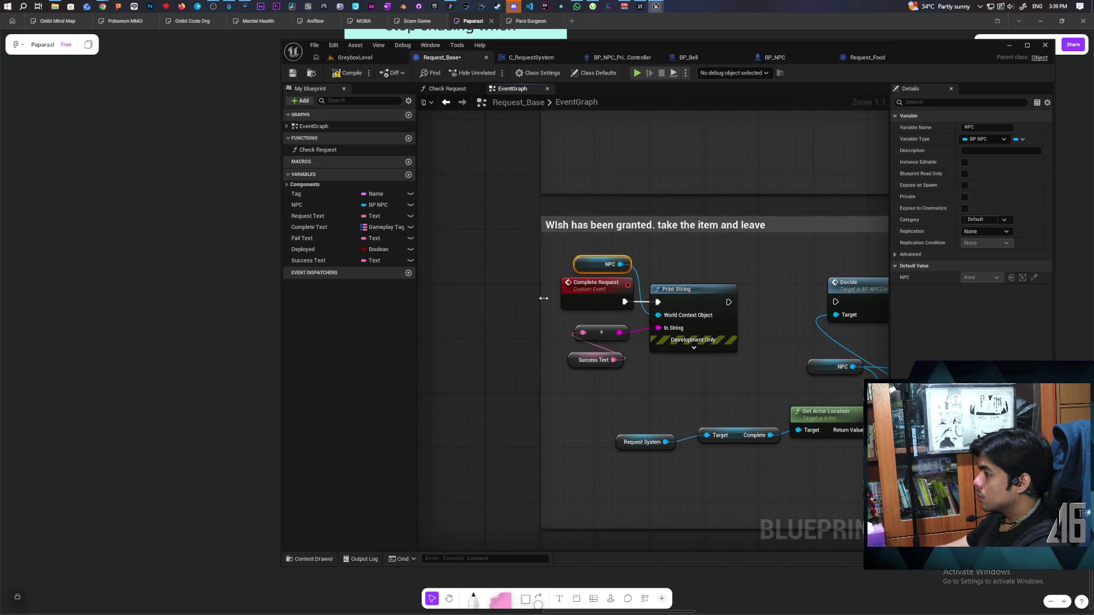
pyautogui.moveTo(547, 301); pyautogui.dragTo(371, 300)
pyautogui.click(546, 266)
pyautogui.moveTo(695, 320)
pyautogui.mouseDown()
pyautogui.moveTo(571, 306)
pyautogui.moveTo(630, 309)
pyautogui.moveTo(651, 292)
pyautogui.mouseUp()
# - Add a Delay after Print String with NPC as world context and Duration 1.0, then compile
pyautogui.click(630, 306)
pyautogui.moveTo(483, 264); pyautogui.dragTo(630, 315)
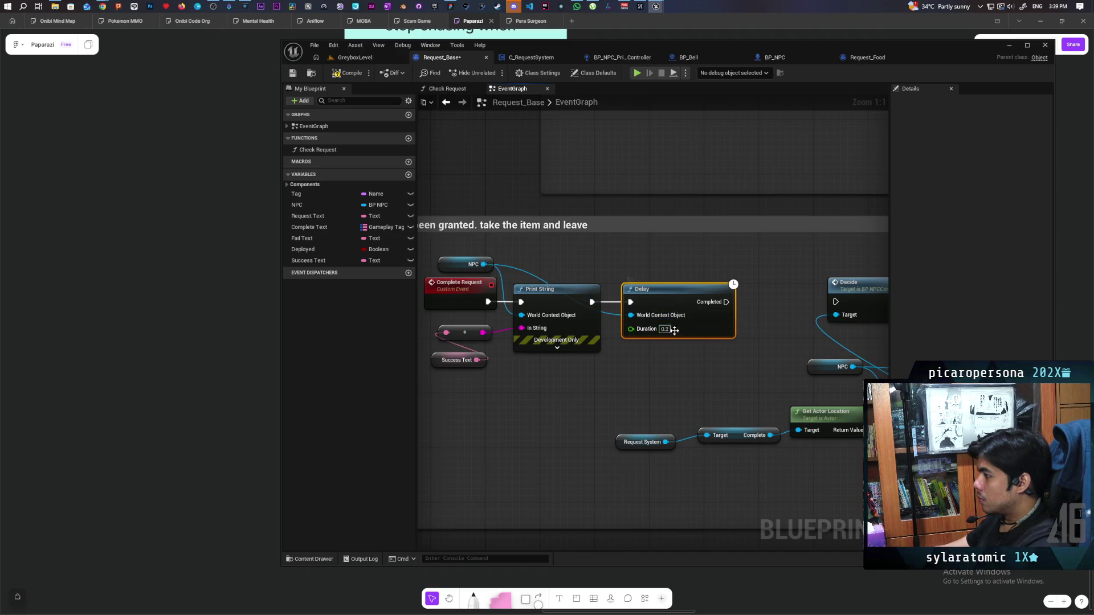
pyautogui.write('1')
pyautogui.click(654, 380)
pyautogui.rightClick(654, 379)
pyautogui.click(341, 77)
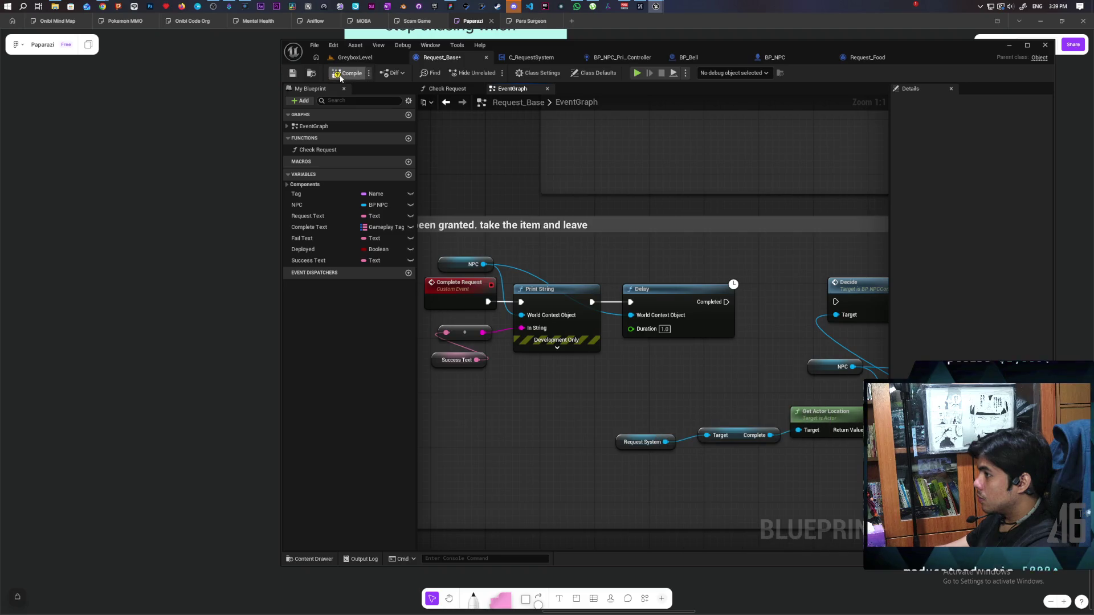
# - Tidy the wish-granted nodes and connect Delay's Completed to Decide
pyautogui.moveTo(648, 268)
pyautogui.mouseDown()
pyautogui.moveTo(586, 272)
pyautogui.moveTo(582, 302)
pyautogui.moveTo(636, 295)
pyautogui.mouseUp()
pyautogui.moveTo(705, 410); pyautogui.dragTo(544, 433)
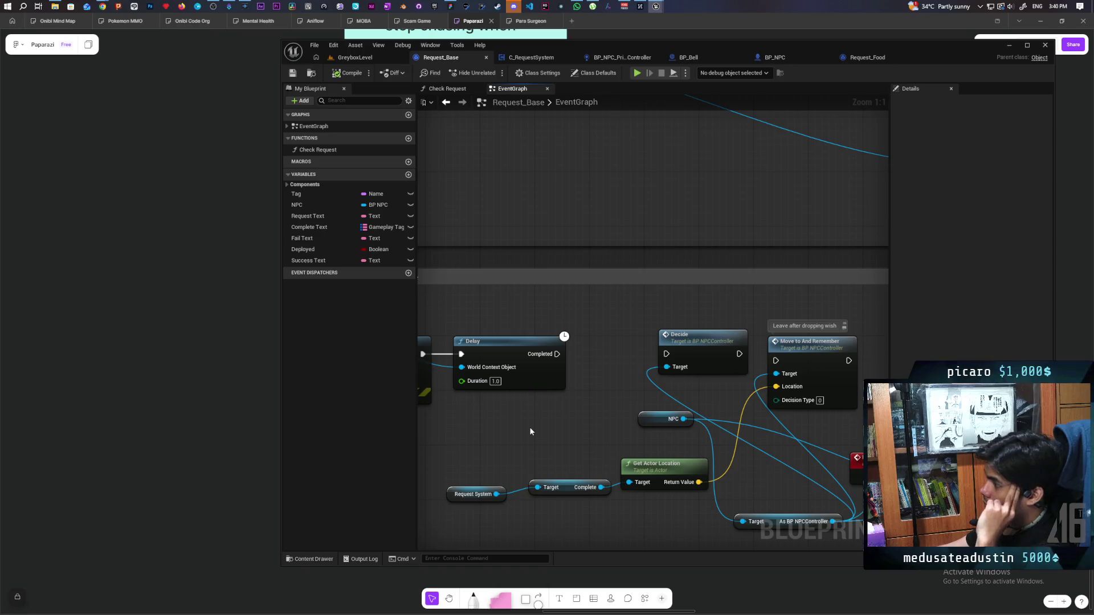
pyautogui.moveTo(530, 432)
pyautogui.mouseDown()
pyautogui.moveTo(691, 419)
pyautogui.moveTo(744, 435)
pyautogui.moveTo(711, 435)
pyautogui.moveTo(732, 415)
pyautogui.moveTo(728, 401)
pyautogui.moveTo(678, 391)
pyautogui.mouseUp()
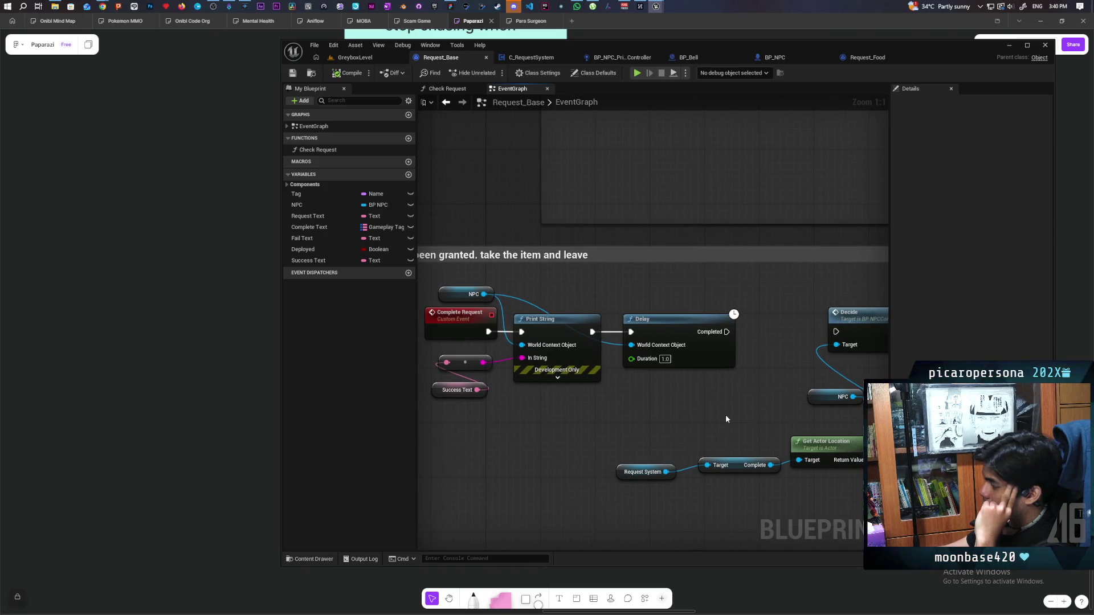
pyautogui.moveTo(719, 405); pyautogui.dragTo(813, 415)
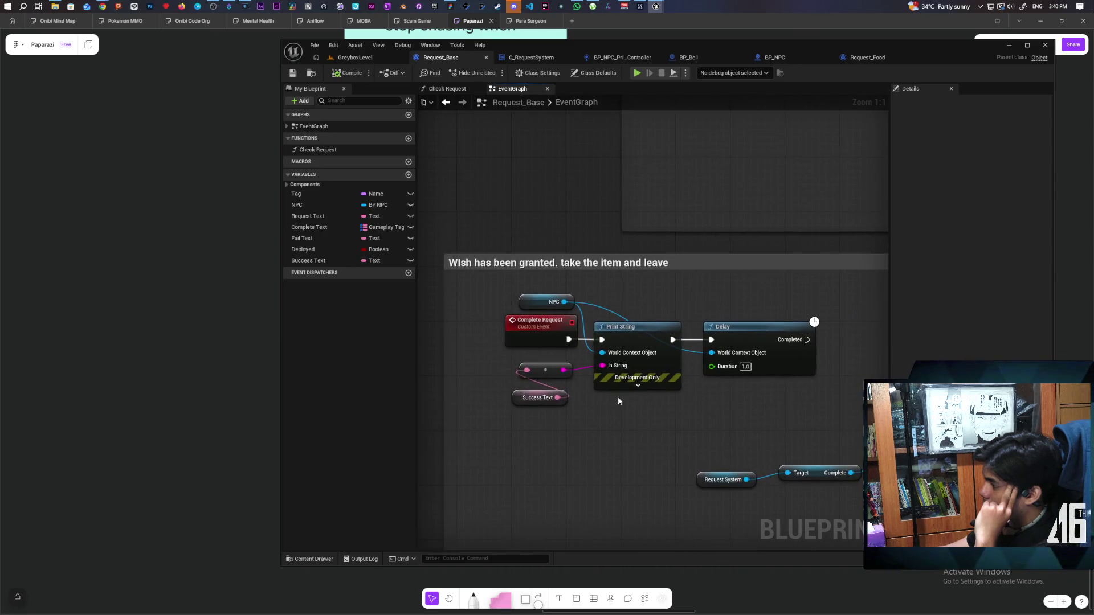
pyautogui.moveTo(545, 340); pyautogui.dragTo(524, 339)
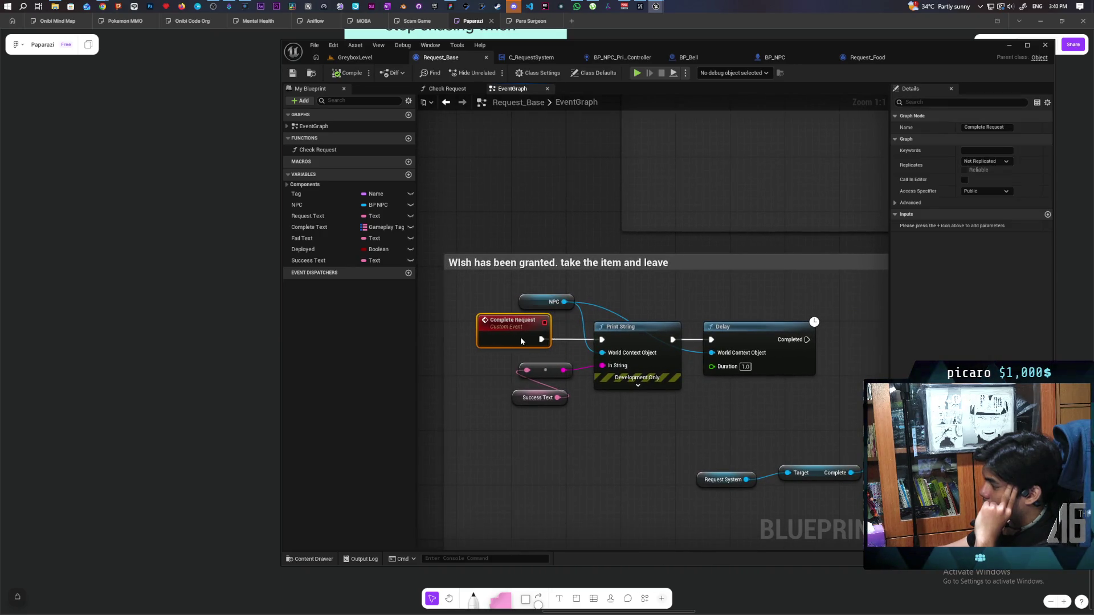
pyautogui.moveTo(637, 345); pyautogui.dragTo(649, 341)
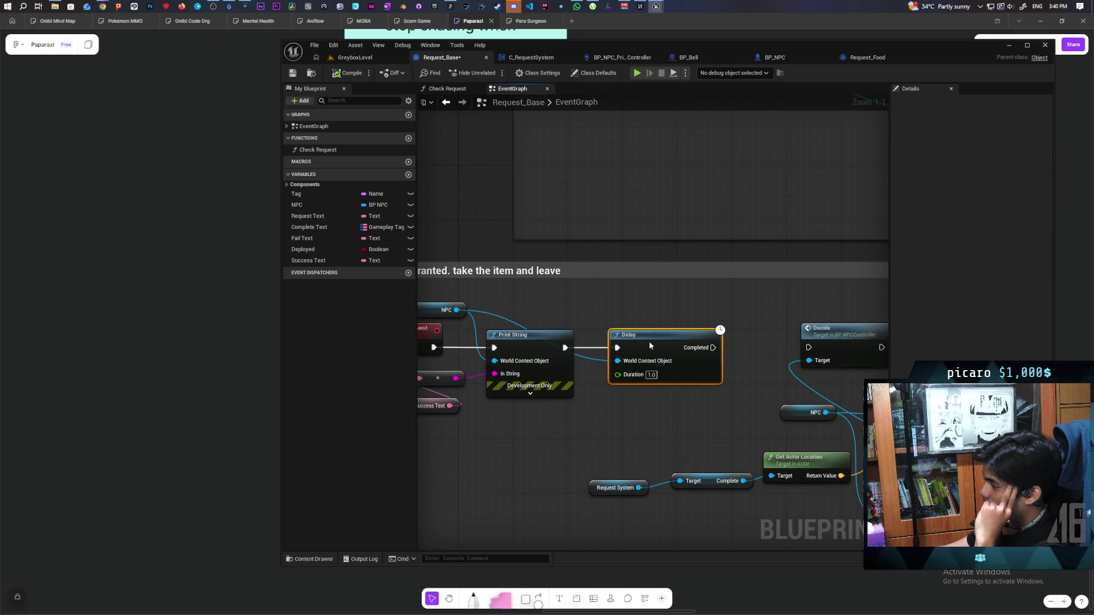
pyautogui.moveTo(670, 432); pyautogui.dragTo(656, 414)
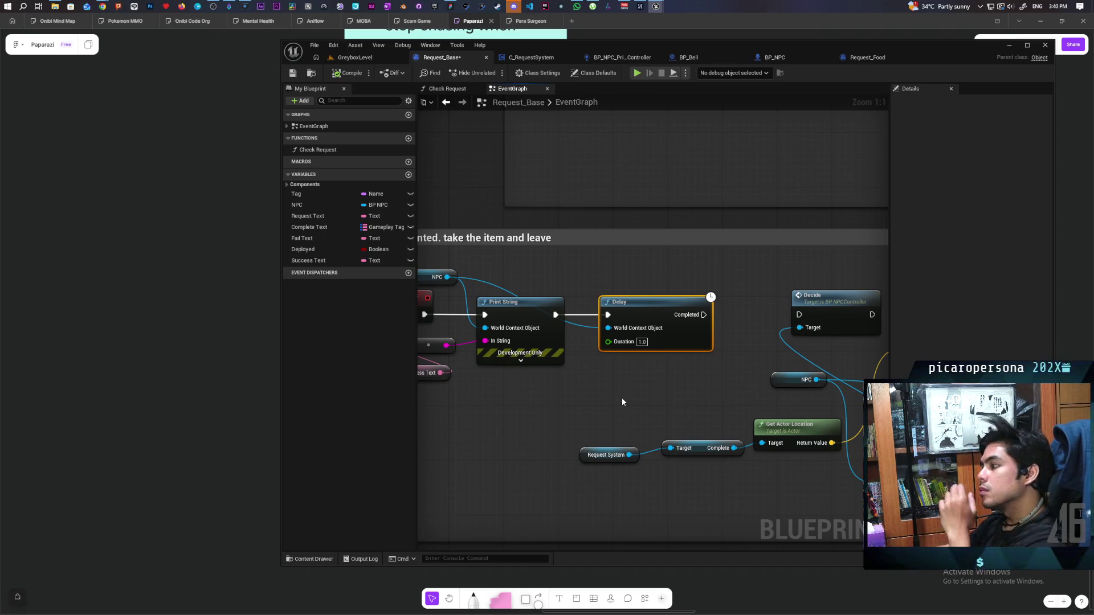
pyautogui.moveTo(621, 397)
pyautogui.mouseDown()
pyautogui.moveTo(463, 389)
pyautogui.moveTo(578, 398)
pyautogui.moveTo(500, 391)
pyautogui.moveTo(634, 388)
pyautogui.mouseUp()
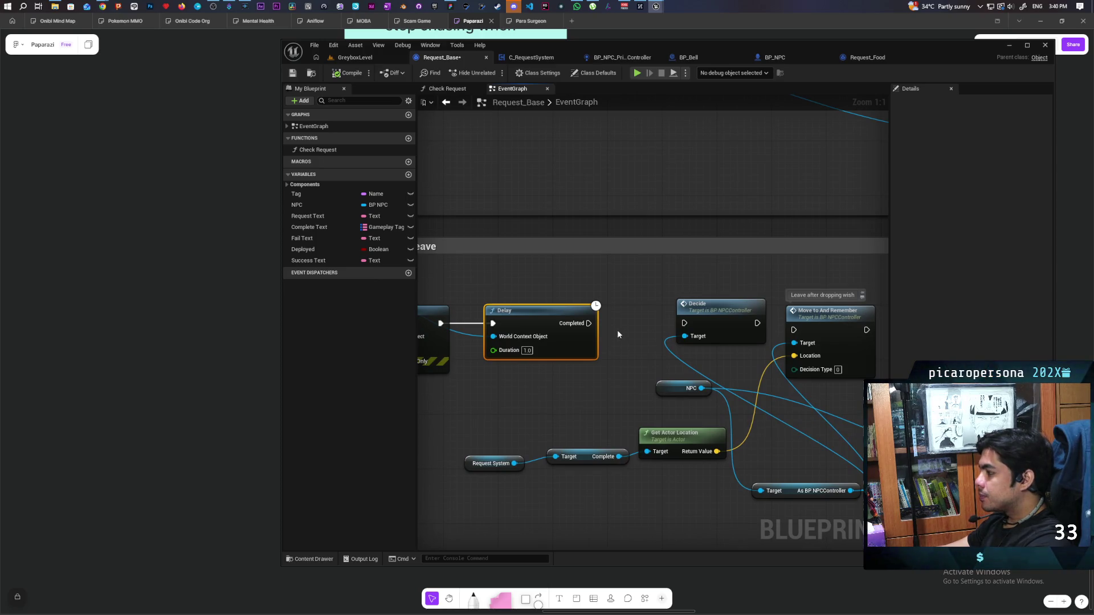
pyautogui.moveTo(588, 323)
pyautogui.mouseDown()
pyautogui.moveTo(684, 323)
pyautogui.moveTo(721, 358)
pyautogui.mouseUp()
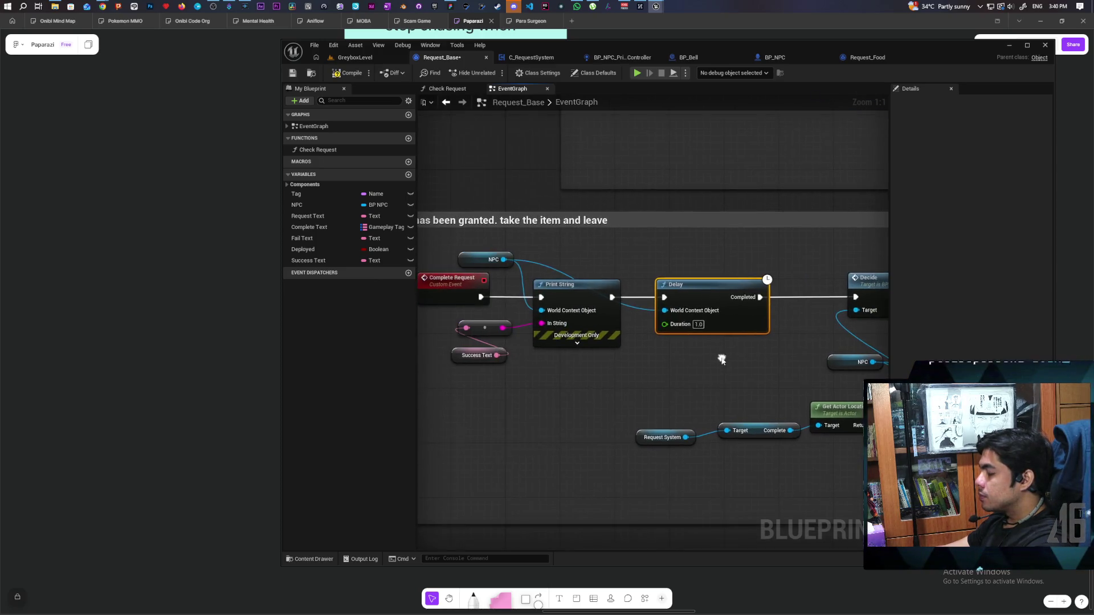
pyautogui.scroll(-4, 636, 374)
pyautogui.moveTo(637, 379)
pyautogui.mouseDown()
pyautogui.moveTo(615, 278)
pyautogui.moveTo(599, 300)
pyautogui.moveTo(560, 301)
pyautogui.mouseUp()
pyautogui.scroll(4, 593, 315)
pyautogui.moveTo(621, 375)
pyautogui.mouseDown()
pyautogui.moveTo(739, 306)
pyautogui.moveTo(719, 313)
pyautogui.mouseUp()
# - Duplicate the NPC getter and wire the copy into AI MoveTo
pyautogui.click(506, 369)
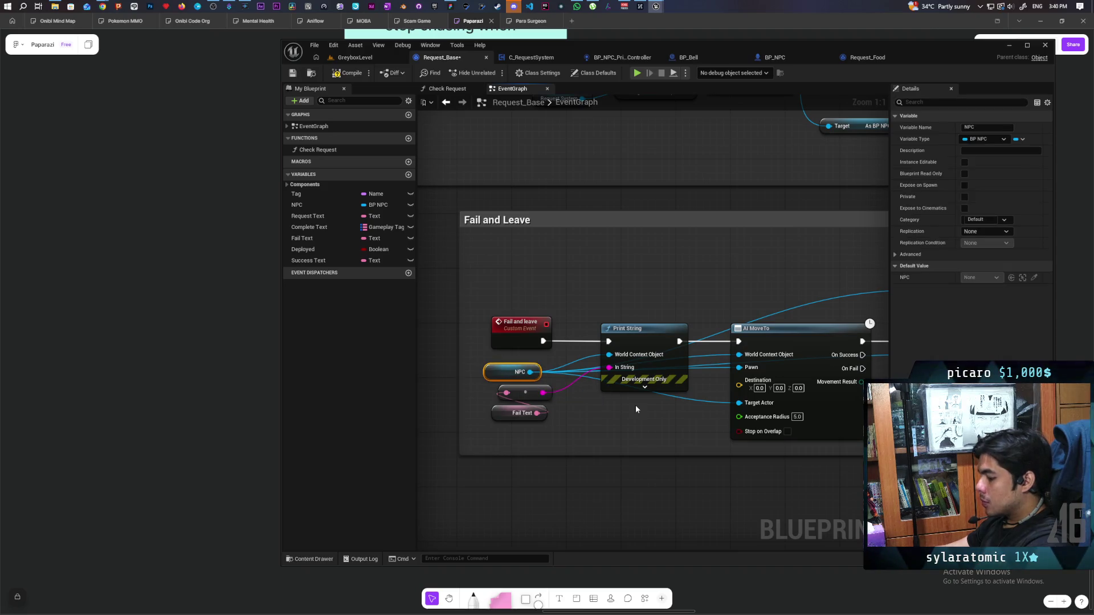
pyautogui.hotkey('ctrl', 'c')
pyautogui.hotkey('ctrl', 'v')
pyautogui.click(717, 428)
pyautogui.moveTo(698, 435)
pyautogui.mouseDown()
pyautogui.moveTo(739, 356)
pyautogui.moveTo(735, 381)
pyautogui.moveTo(739, 367)
pyautogui.mouseUp()
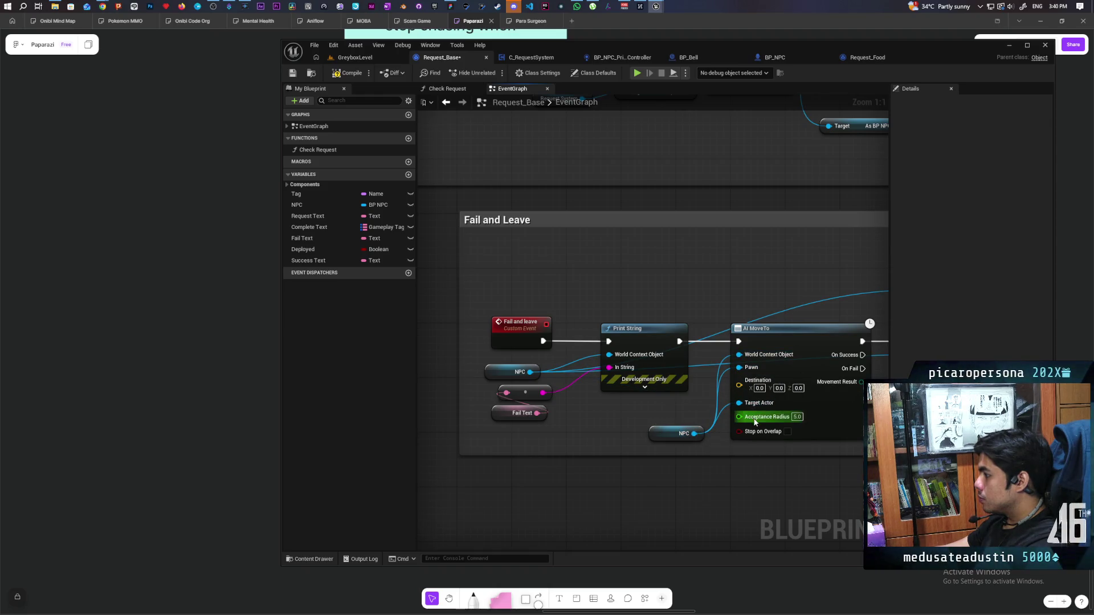
# - Try collapsing the AI MoveTo node into a function
pyautogui.moveTo(755, 421); pyautogui.dragTo(645, 426)
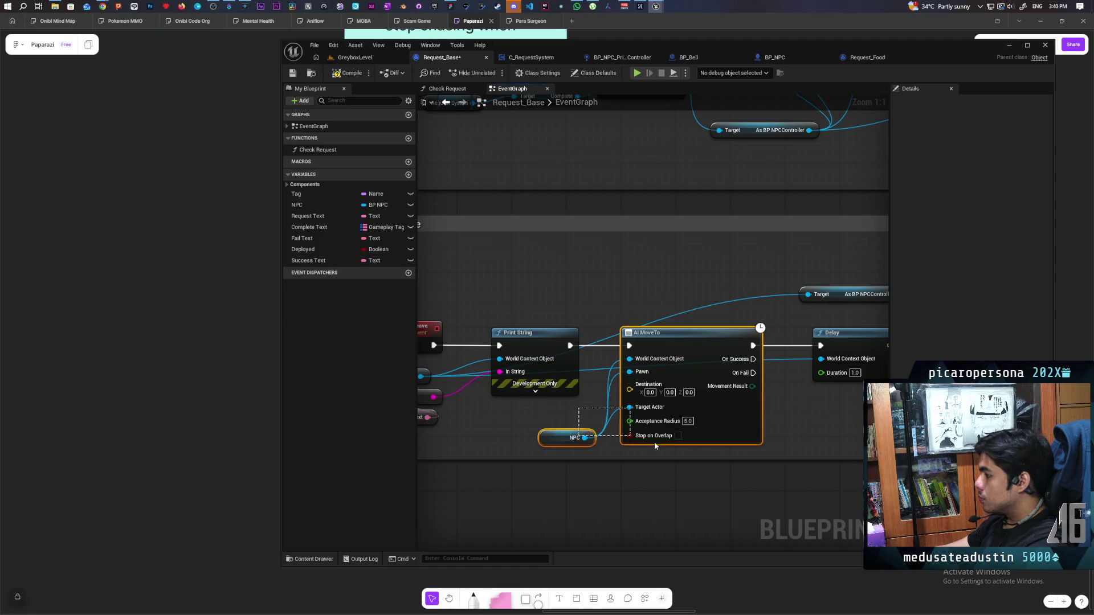
pyautogui.click(697, 346)
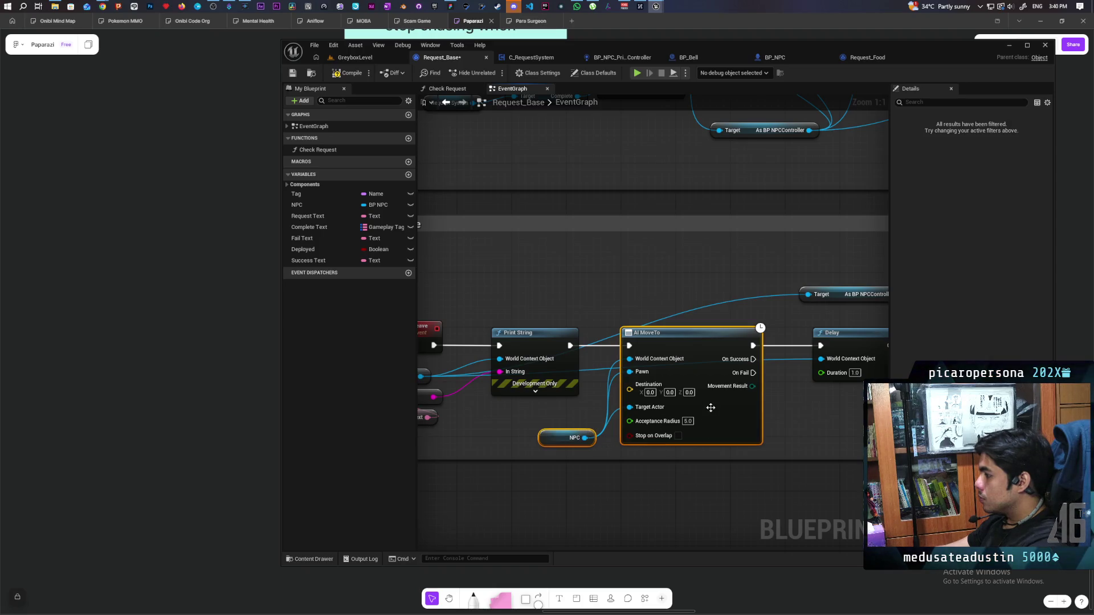
pyautogui.rightClick(697, 345)
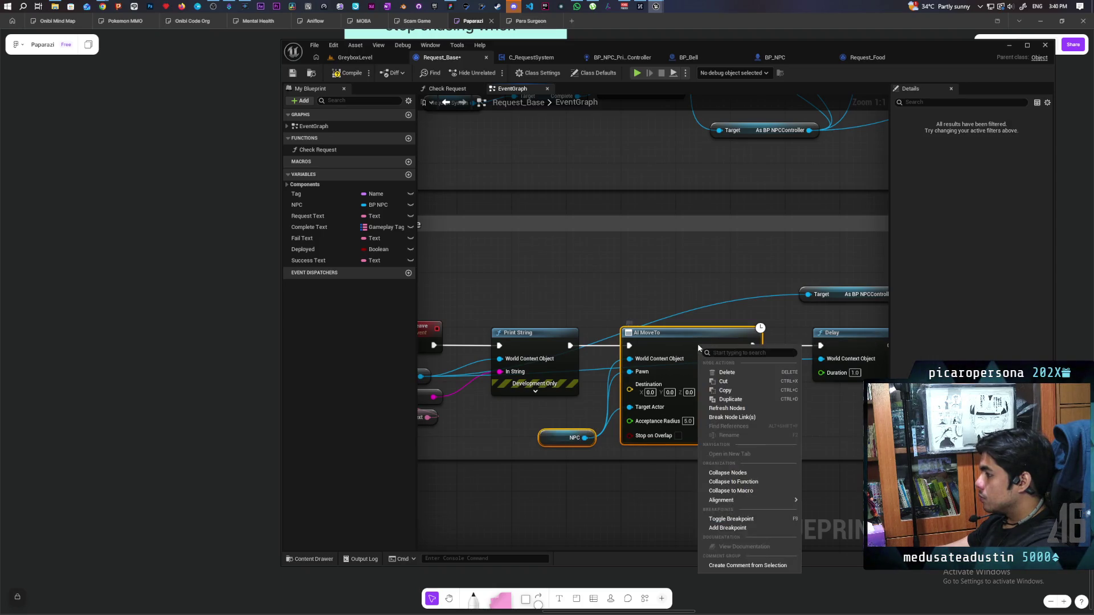
pyautogui.click(750, 484)
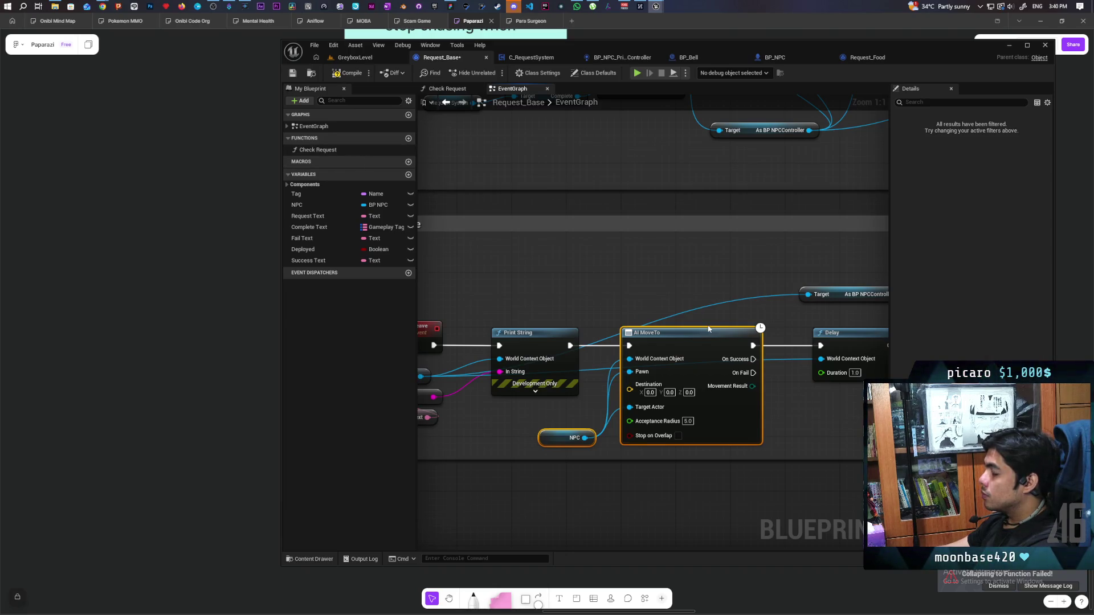
pyautogui.rightClick(605, 272)
pyautogui.click(602, 435)
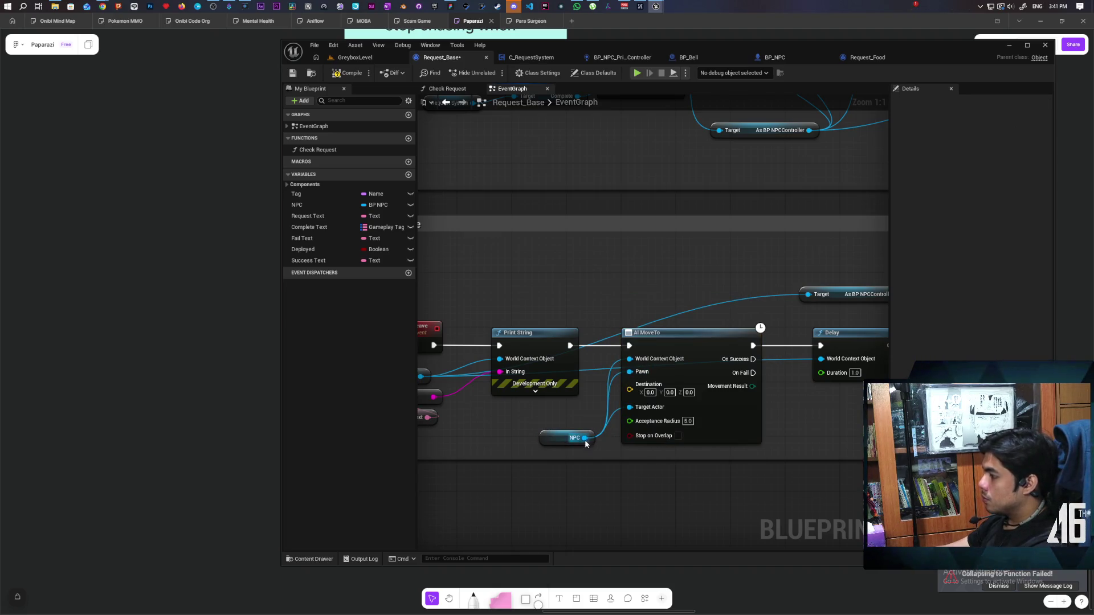
# - Add a Simple Move to Actor node from the NPC reference
pyautogui.moveTo(585, 439); pyautogui.dragTo(594, 422)
pyautogui.write('simple')
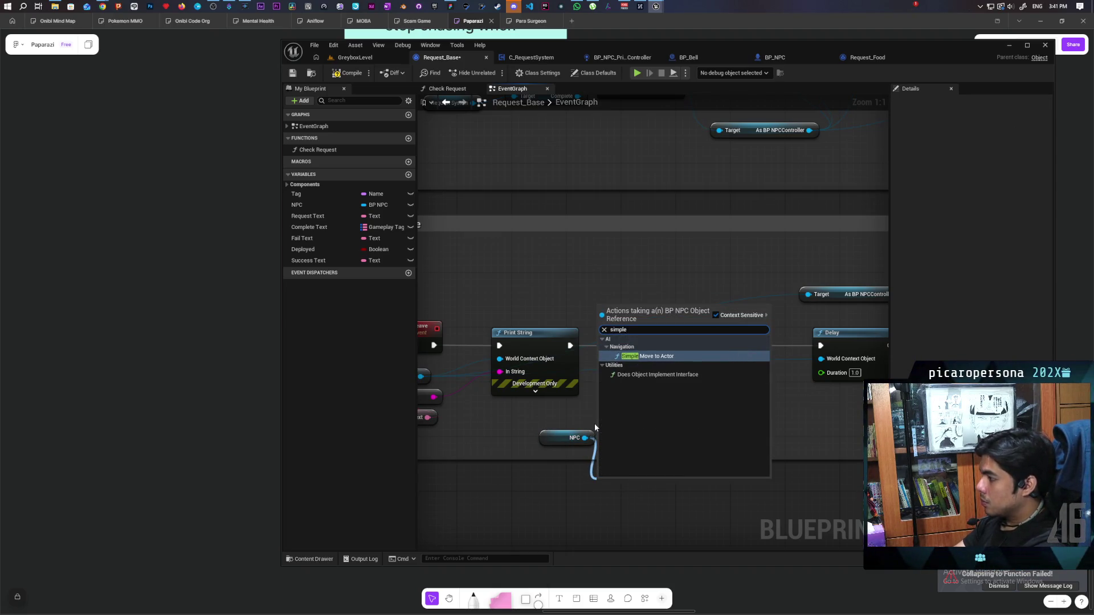
pyautogui.press('Return')
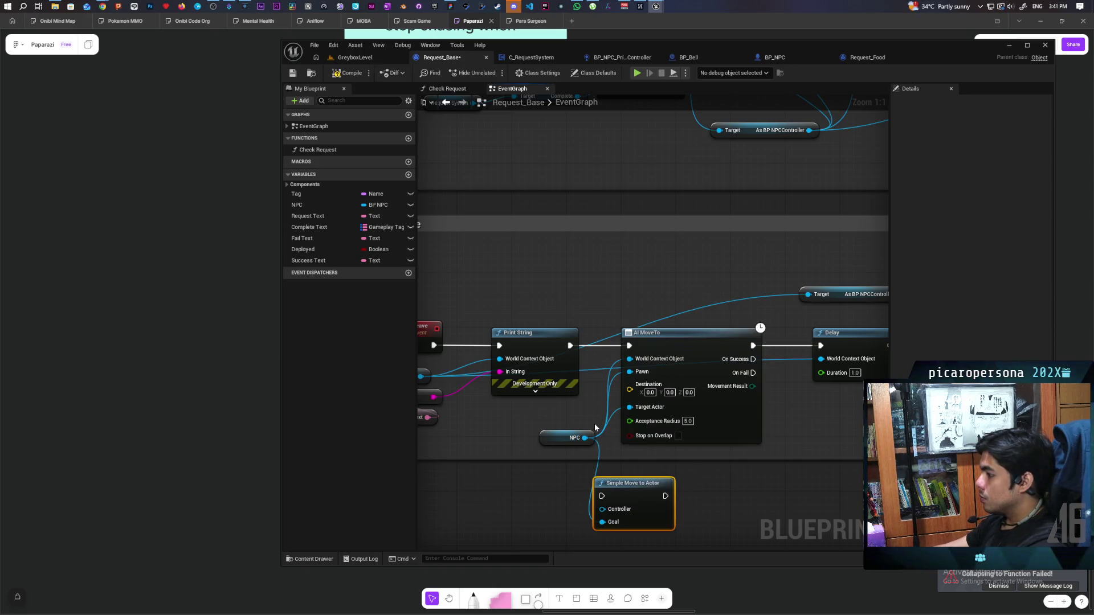
pyautogui.moveTo(628, 489); pyautogui.dragTo(656, 489)
pyautogui.moveTo(566, 499); pyautogui.dragTo(459, 504)
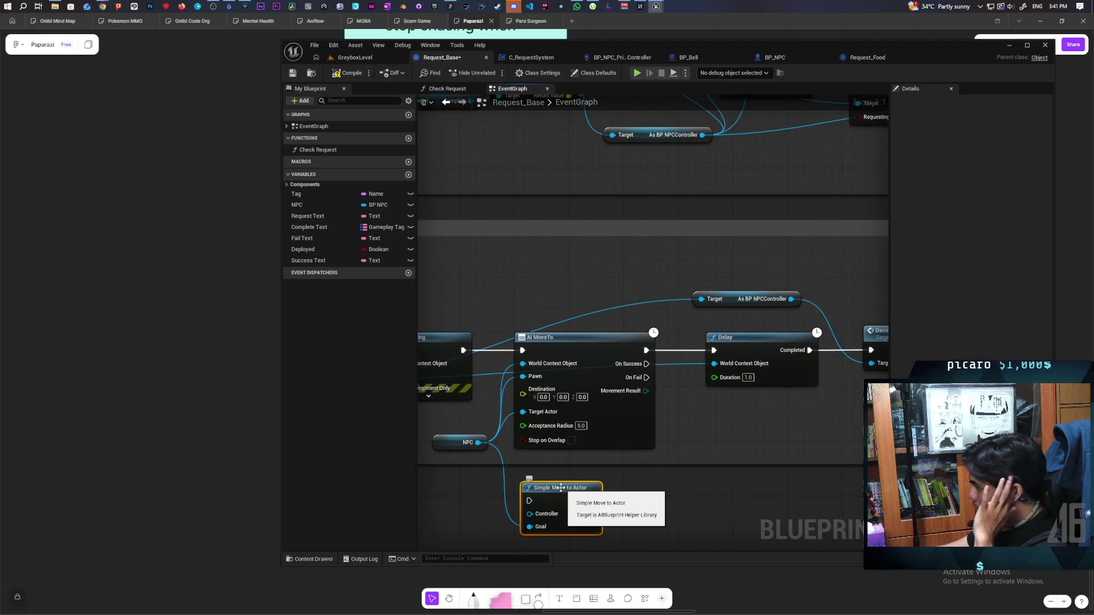
# - Paste a Cast To BP NPCController fed by NPC beside Simple Move to Actor
pyautogui.click(740, 299)
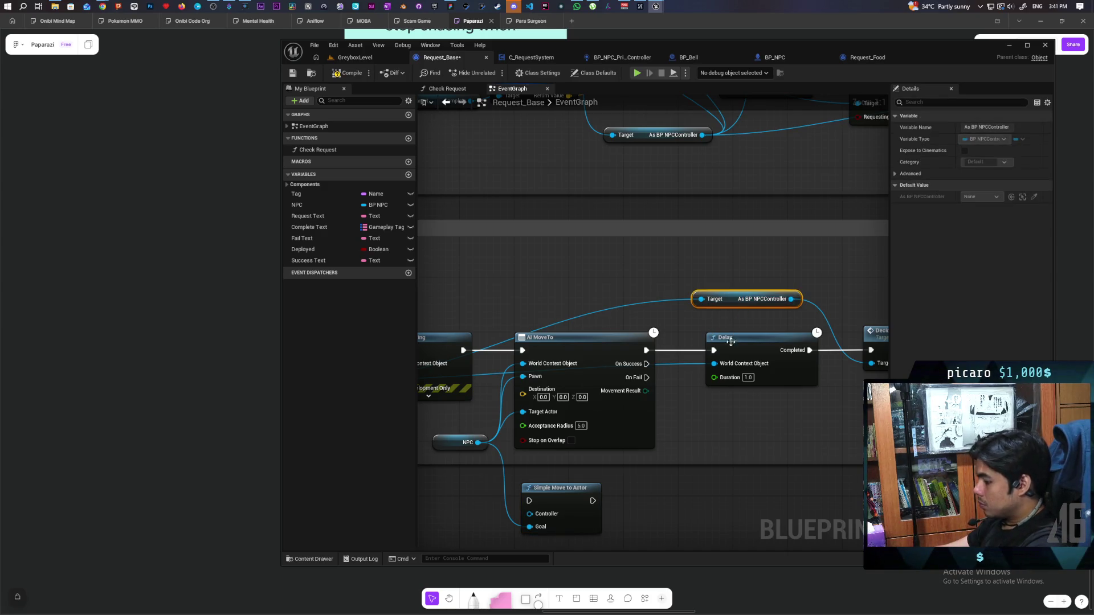
pyautogui.moveTo(732, 338); pyautogui.dragTo(869, 296)
pyautogui.hotkey('ctrl', 'v')
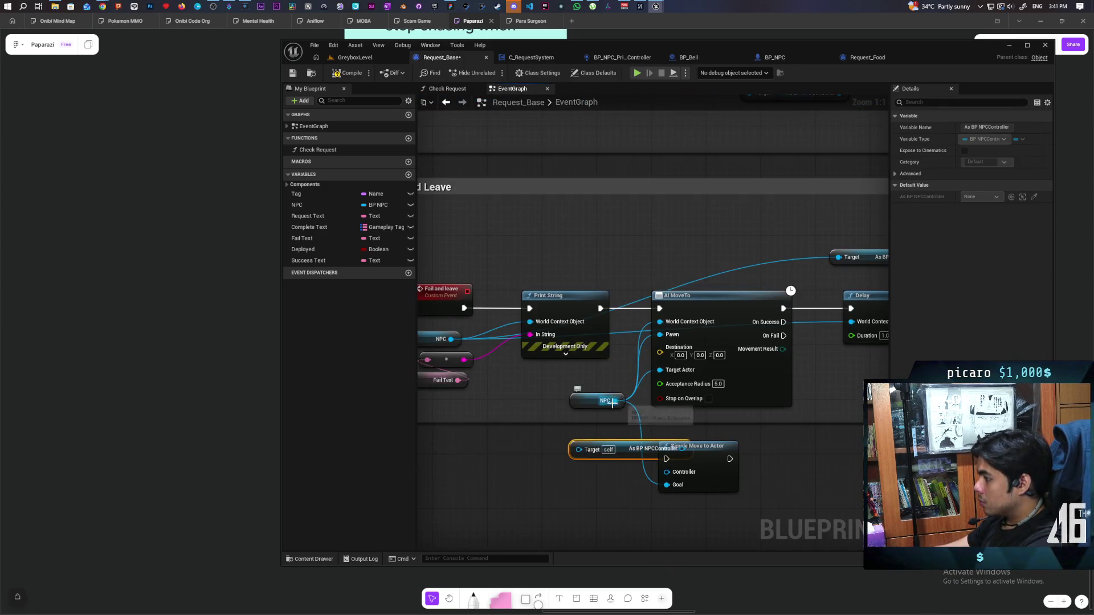
pyautogui.moveTo(613, 401); pyautogui.dragTo(577, 450)
pyautogui.moveTo(650, 449)
pyautogui.mouseDown()
pyautogui.moveTo(615, 461)
pyautogui.moveTo(717, 468)
pyautogui.moveTo(655, 456)
pyautogui.moveTo(618, 464)
pyautogui.mouseUp()
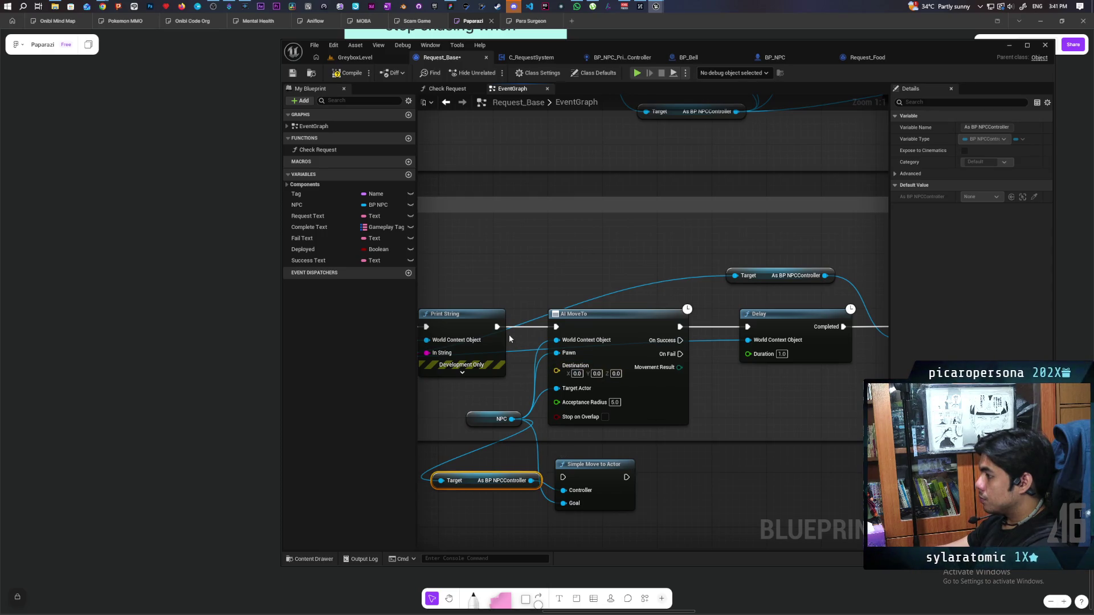
# - Route Print String through Simple Move to Actor into Delay and delete AI MoveTo
pyautogui.moveTo(497, 327)
pyautogui.mouseDown()
pyautogui.moveTo(563, 477)
pyautogui.moveTo(748, 327)
pyautogui.mouseUp()
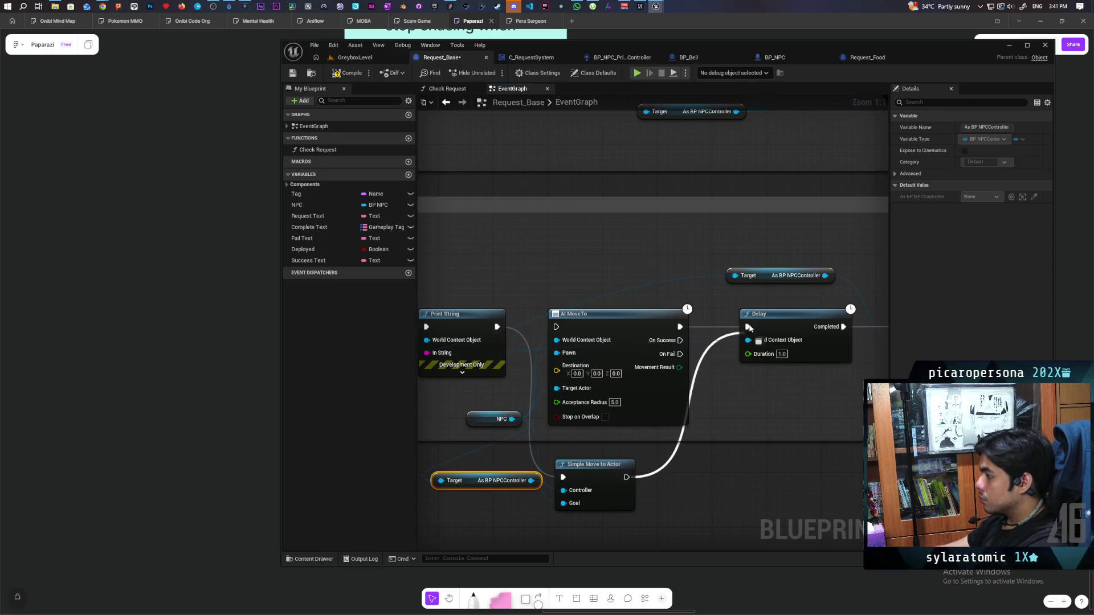
pyautogui.click(629, 332)
pyautogui.press('Delete')
# - Line up Simple Move to Actor, the cast node and the NPC getter with Print String and Delay
pyautogui.moveTo(599, 485)
pyautogui.mouseDown()
pyautogui.moveTo(639, 360)
pyautogui.moveTo(620, 329)
pyautogui.mouseUp()
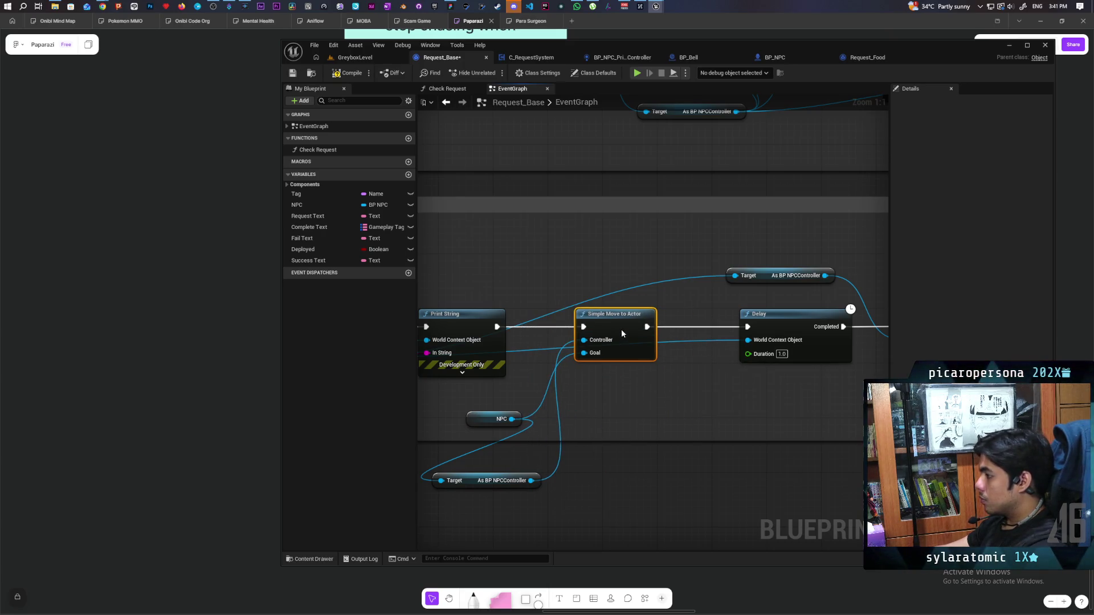
pyautogui.click(642, 390)
pyautogui.moveTo(510, 481); pyautogui.dragTo(639, 387)
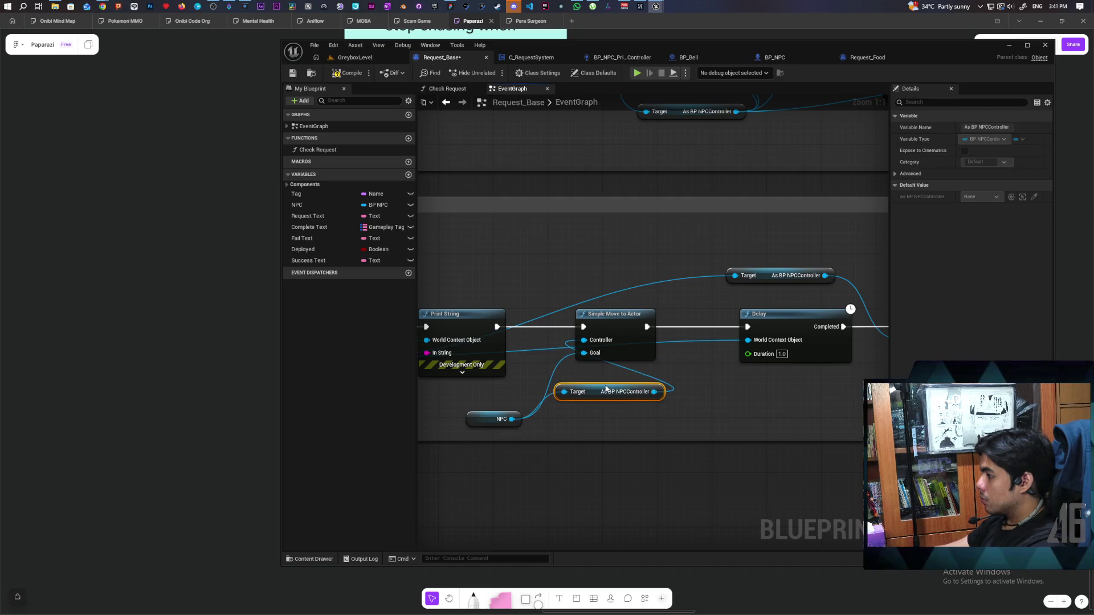
pyautogui.moveTo(483, 418); pyautogui.dragTo(590, 408)
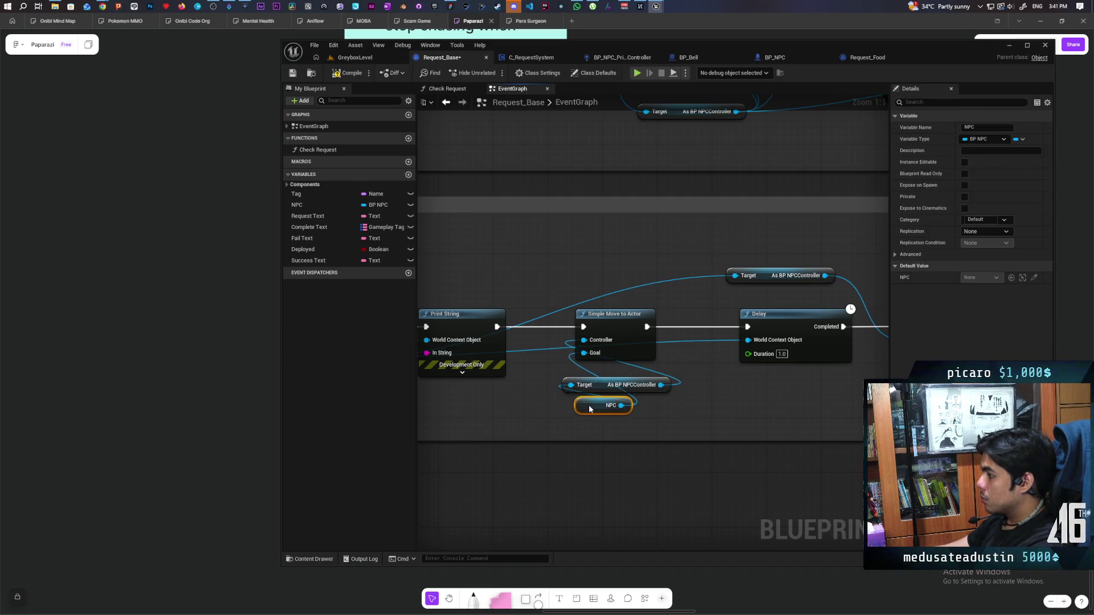
# - Collapse the move, cast and NPC nodes into a Stop Moving function and place its call
pyautogui.moveTo(556, 341); pyautogui.dragTo(673, 409)
pyautogui.rightClick(621, 334)
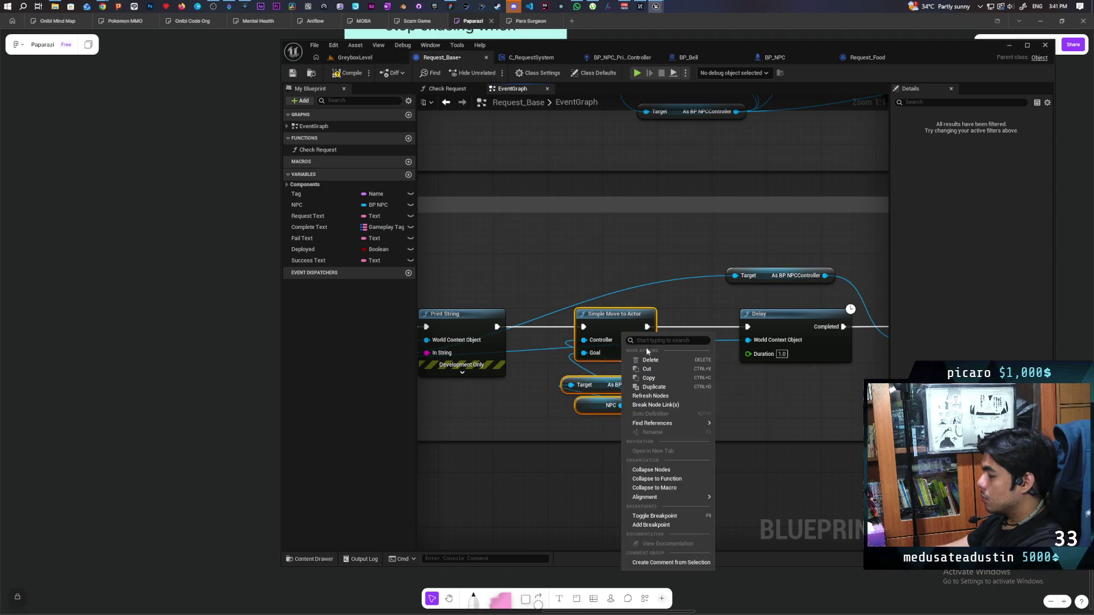
pyautogui.click(674, 479)
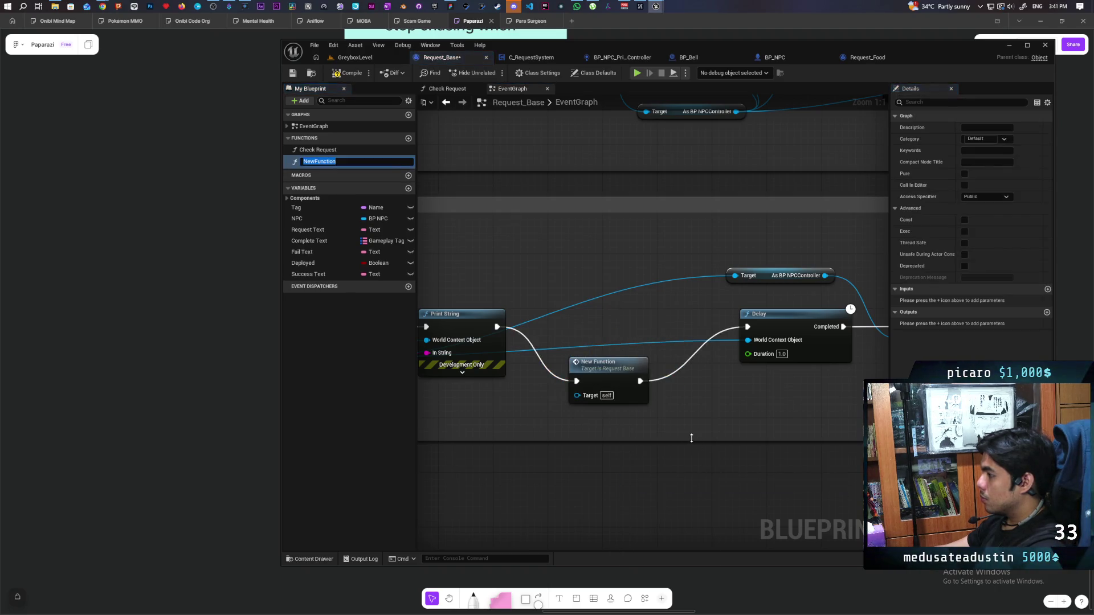
pyautogui.write('Stop M')
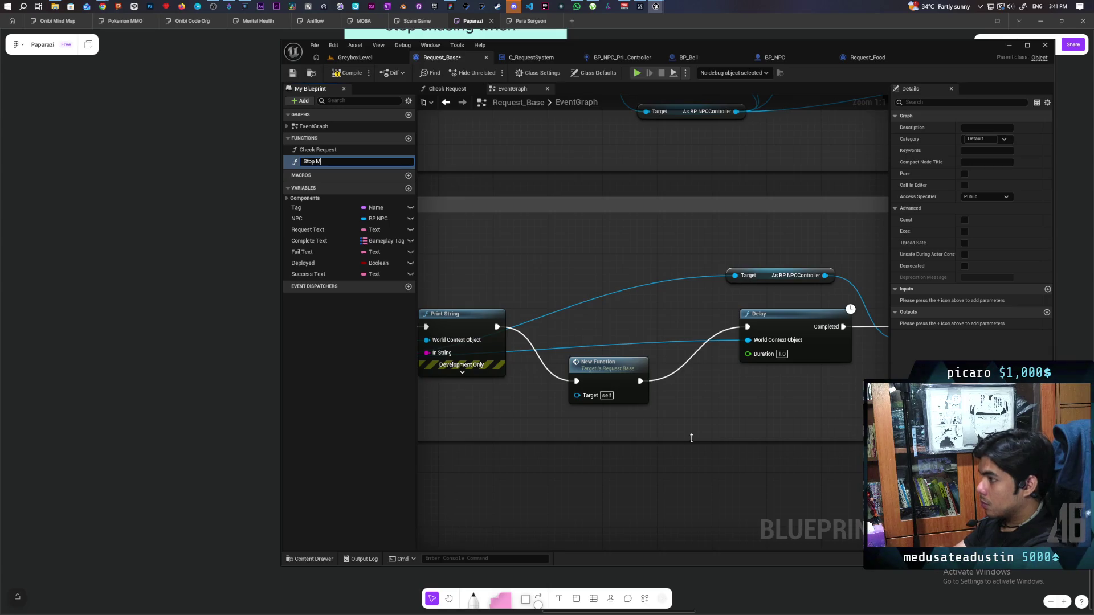
pyautogui.write('oving')
pyautogui.press('Return')
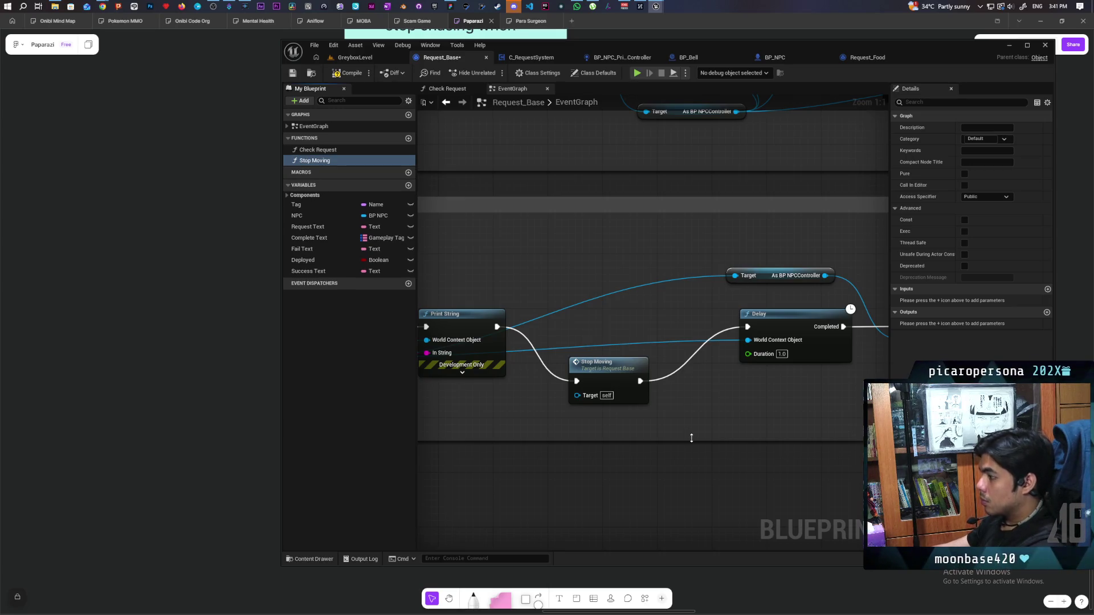
pyautogui.moveTo(607, 379); pyautogui.dragTo(599, 324)
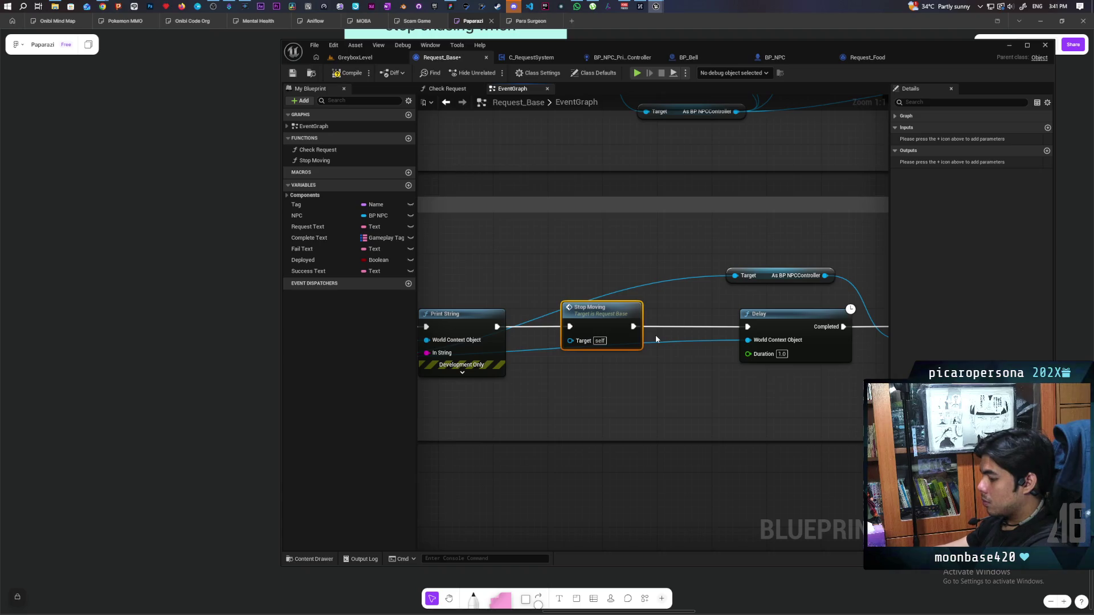
# - Fit Stop Moving between Print String and Delay in the granted path, moving Success Text lower
pyautogui.scroll(-5, 655, 334)
pyautogui.scroll(4, 675, 368)
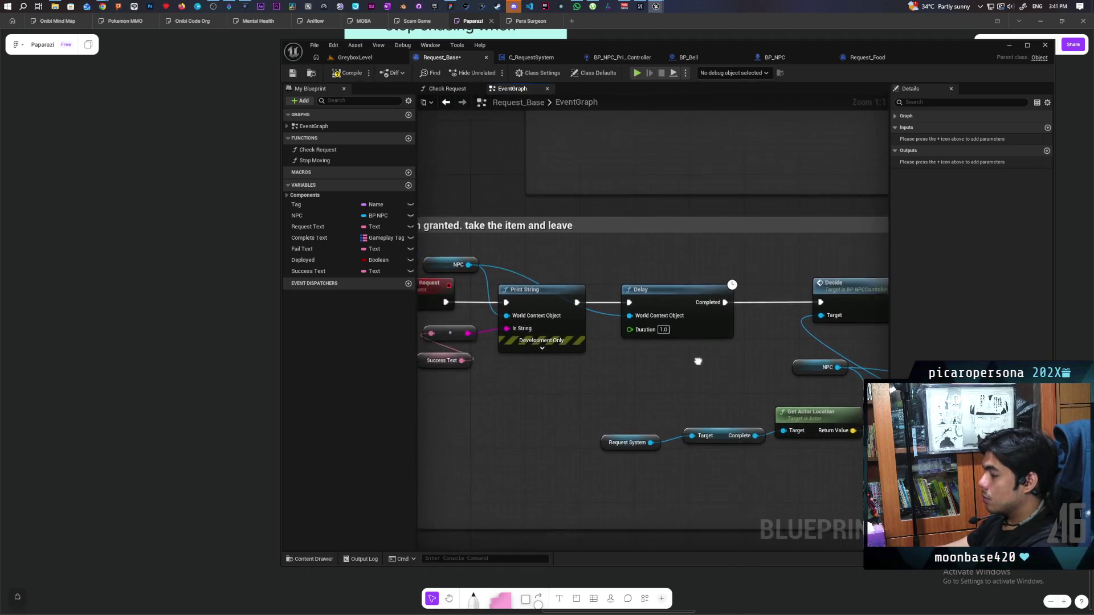
pyautogui.click(634, 373)
pyautogui.moveTo(701, 290); pyautogui.dragTo(750, 289)
pyautogui.moveTo(624, 387)
pyautogui.mouseDown()
pyautogui.moveTo(635, 299)
pyautogui.moveTo(624, 285)
pyautogui.moveTo(694, 302)
pyautogui.moveTo(630, 319)
pyautogui.mouseUp()
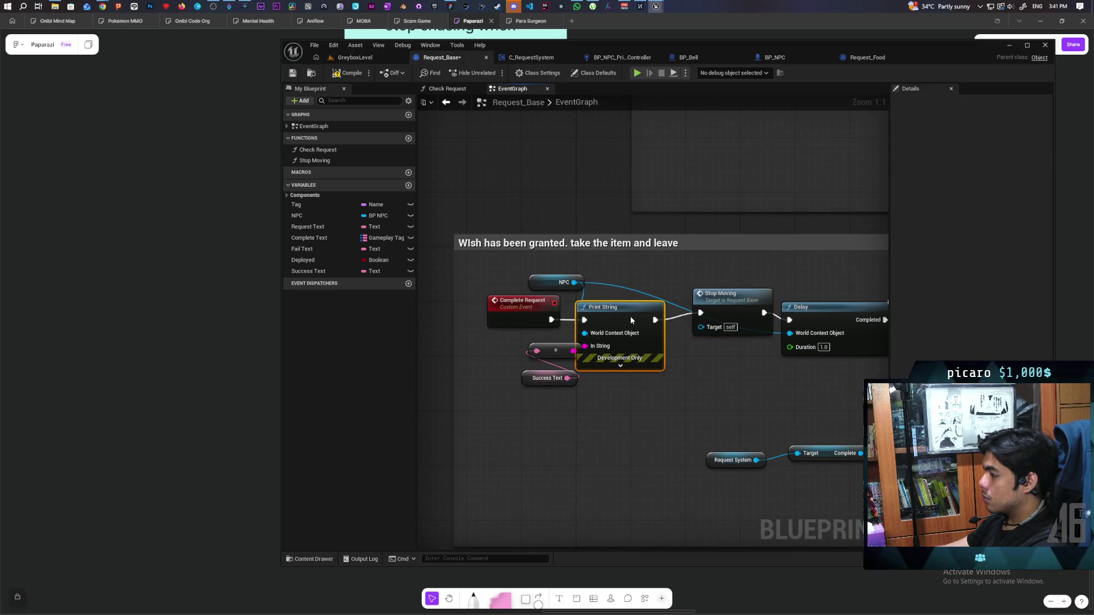
pyautogui.moveTo(733, 302); pyautogui.dragTo(726, 308)
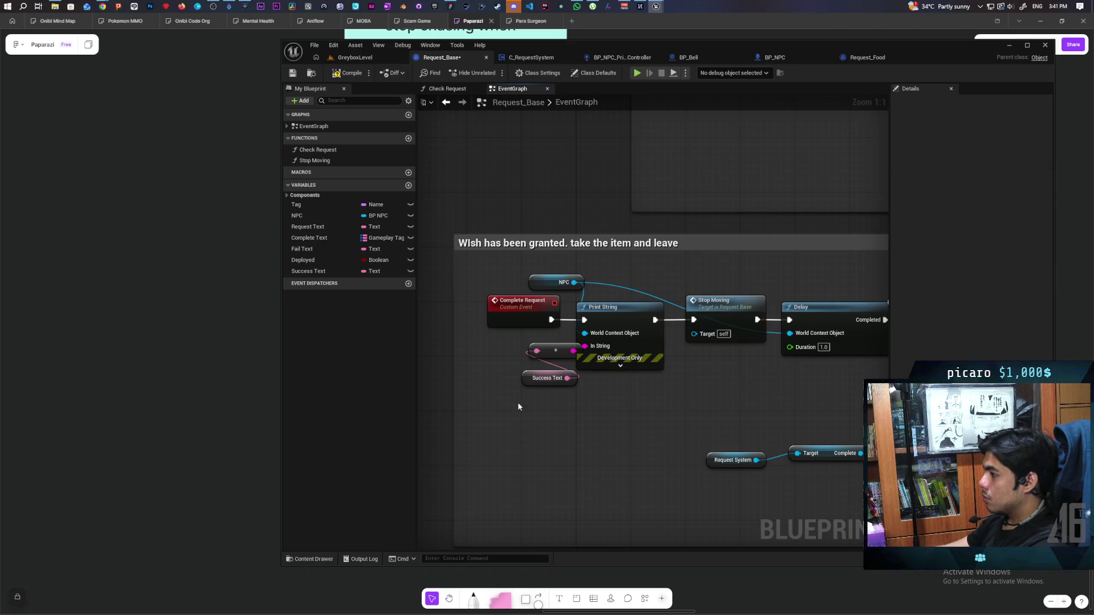
pyautogui.moveTo(514, 405); pyautogui.dragTo(554, 348)
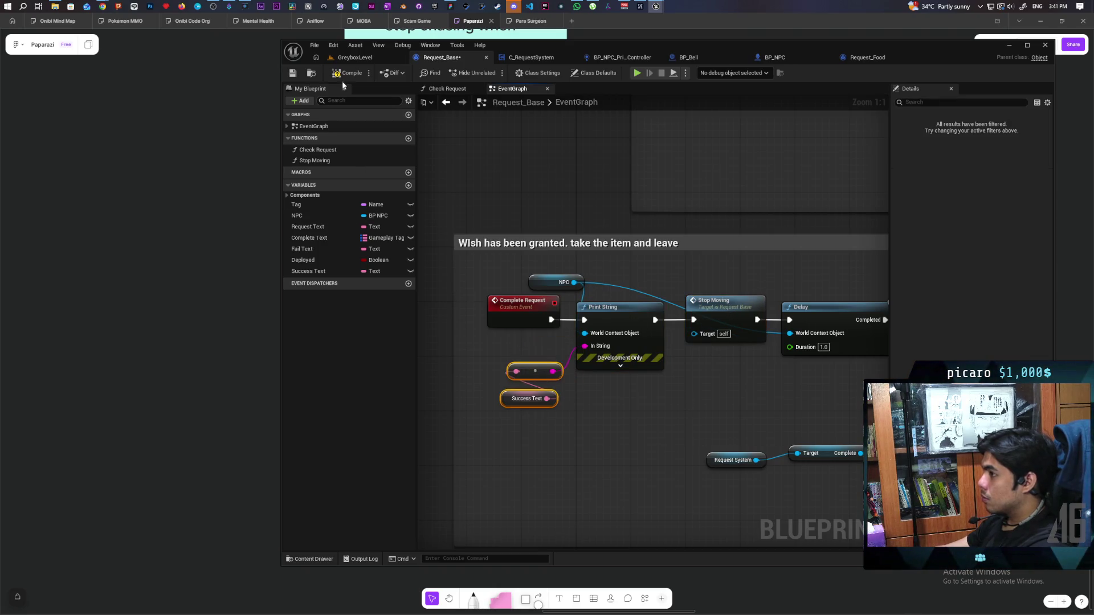
# - Rearrange the Request Mode, Move to And Remember and Bind Event nodes, then return to Request_Food
pyautogui.scroll(-4, 514, 191)
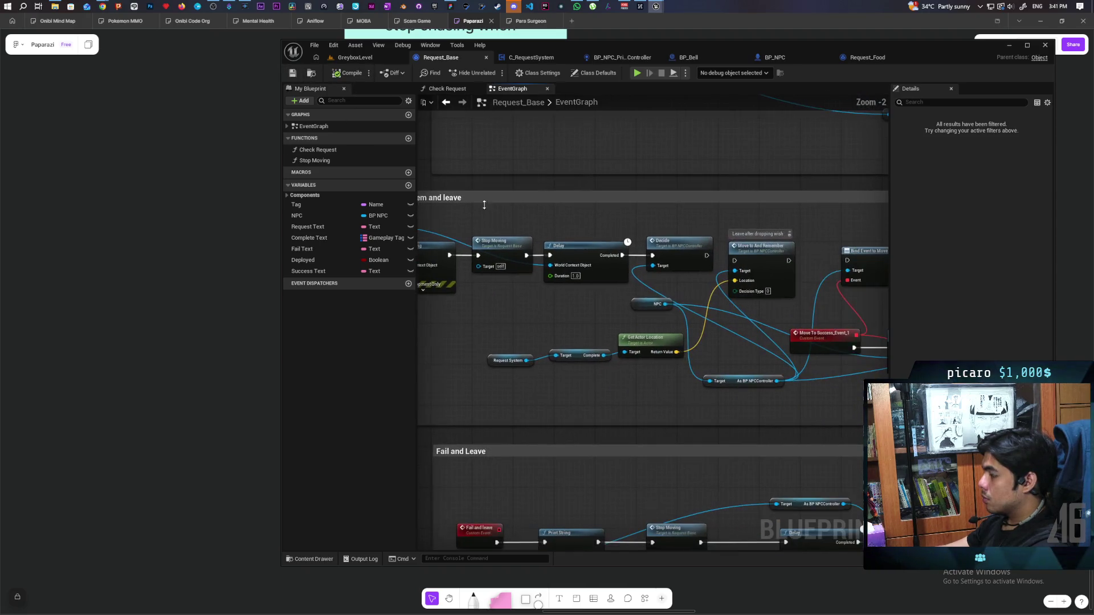
pyautogui.scroll(2, 620, 257)
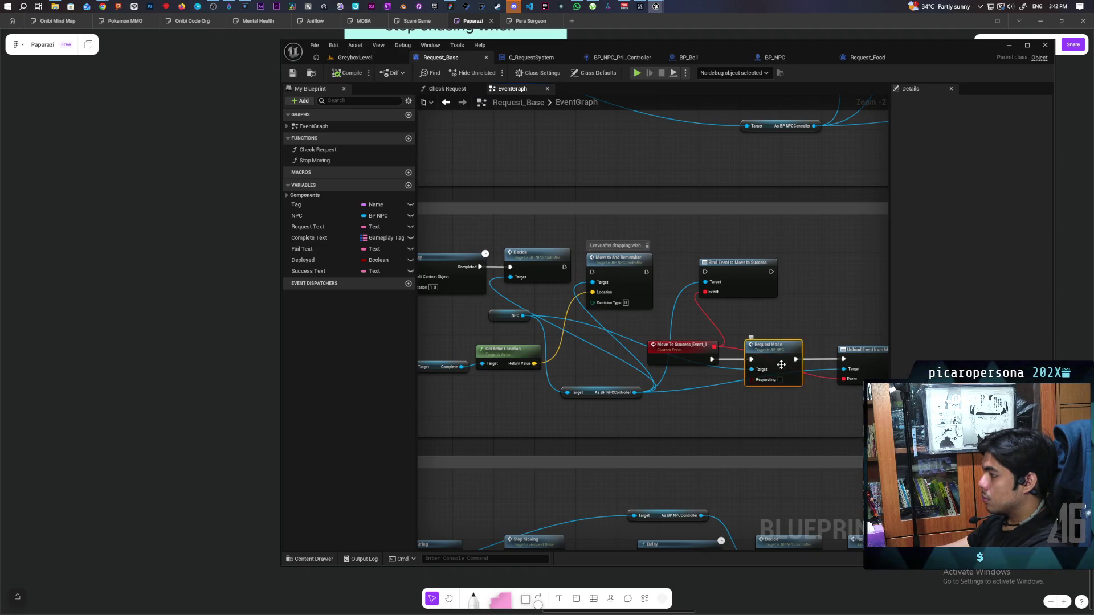
pyautogui.moveTo(708, 376)
pyautogui.mouseDown()
pyautogui.moveTo(633, 406)
pyautogui.moveTo(502, 329)
pyautogui.mouseUp()
pyautogui.moveTo(583, 292)
pyautogui.mouseDown()
pyautogui.moveTo(736, 275)
pyautogui.moveTo(690, 273)
pyautogui.mouseUp()
pyautogui.moveTo(487, 316)
pyautogui.mouseDown()
pyautogui.moveTo(544, 284)
pyautogui.moveTo(550, 269)
pyautogui.moveTo(518, 286)
pyautogui.moveTo(540, 285)
pyautogui.mouseUp()
pyautogui.moveTo(462, 229); pyautogui.dragTo(583, 246)
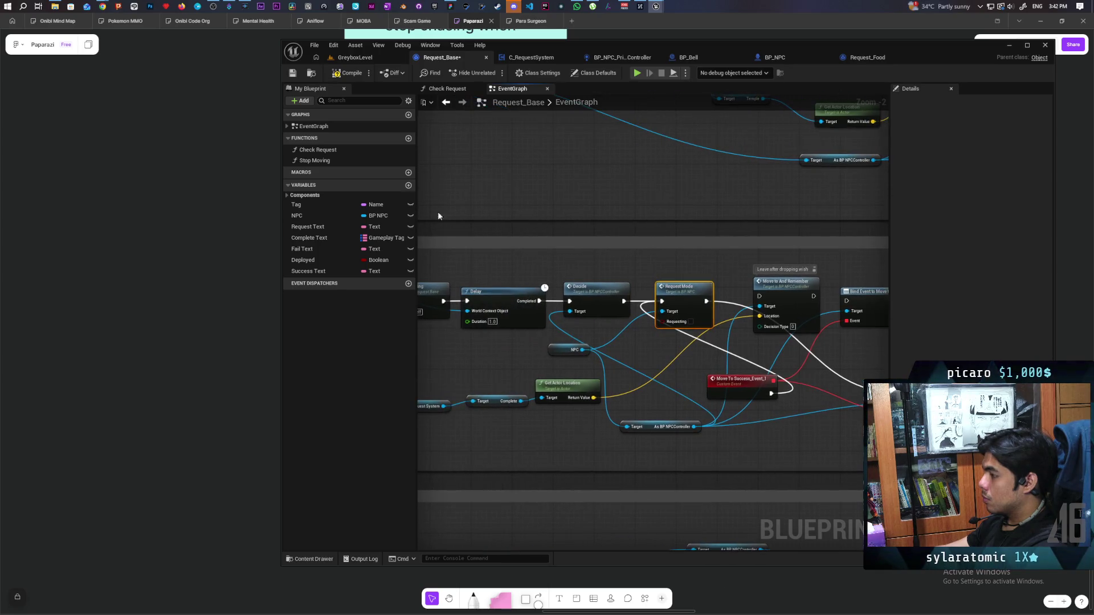
pyautogui.scroll(-2, 590, 184)
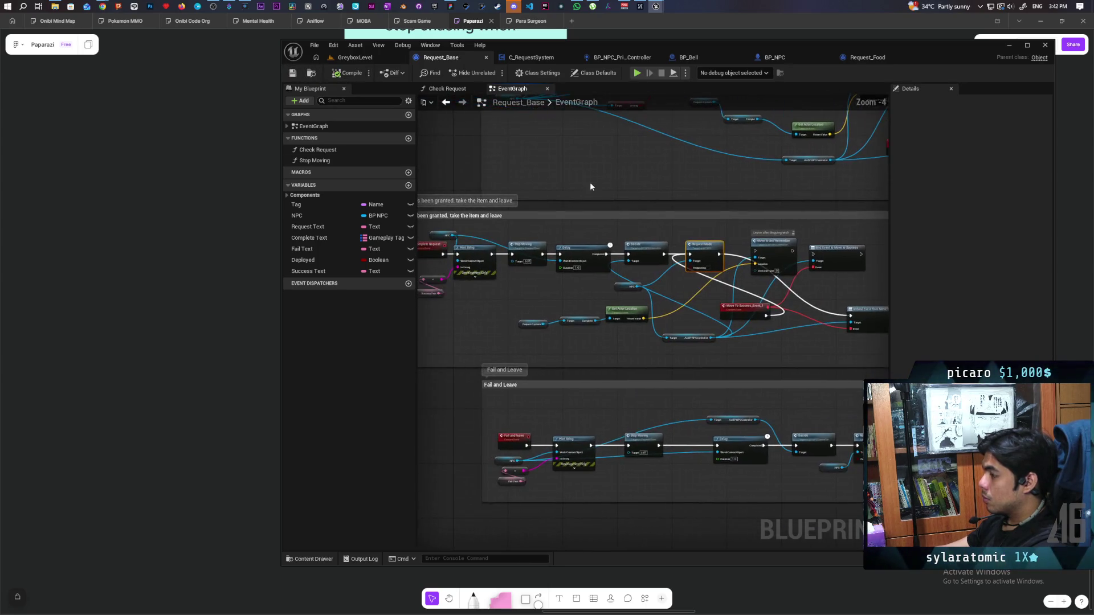
pyautogui.scroll(-1, 641, 292)
pyautogui.moveTo(640, 291); pyautogui.dragTo(598, 287)
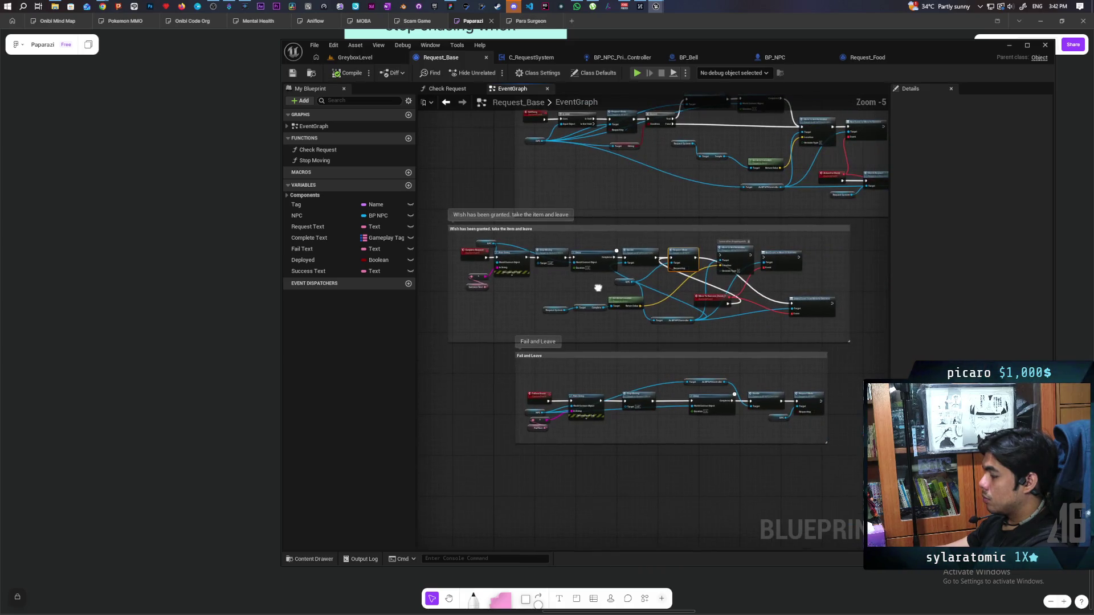
pyautogui.scroll(1, 586, 281)
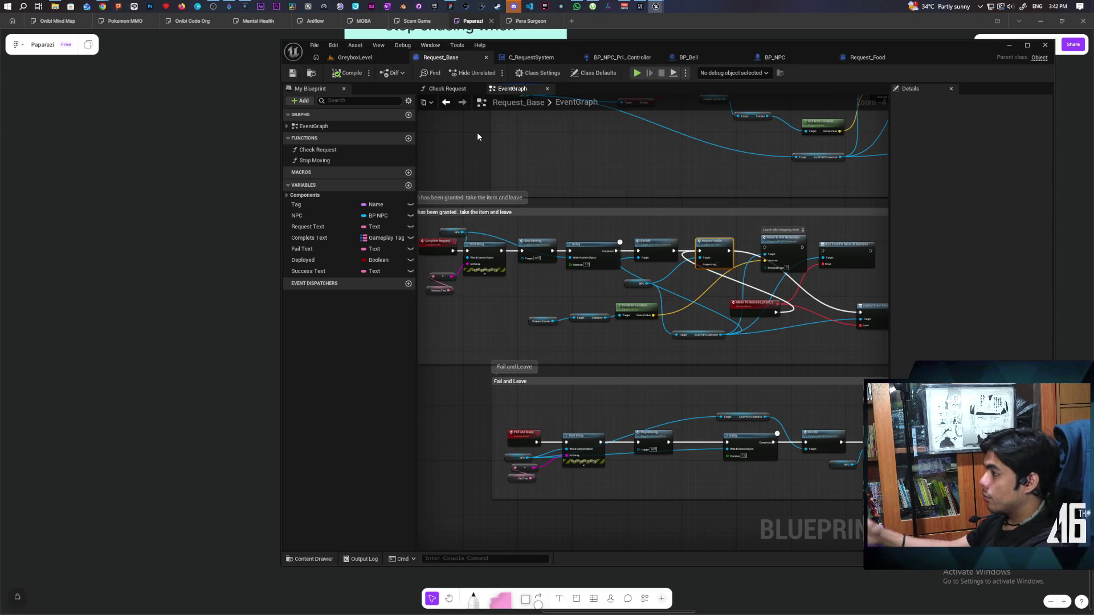
pyautogui.moveTo(485, 152)
pyautogui.mouseDown()
pyautogui.moveTo(518, 164)
pyautogui.moveTo(502, 156)
pyautogui.mouseUp()
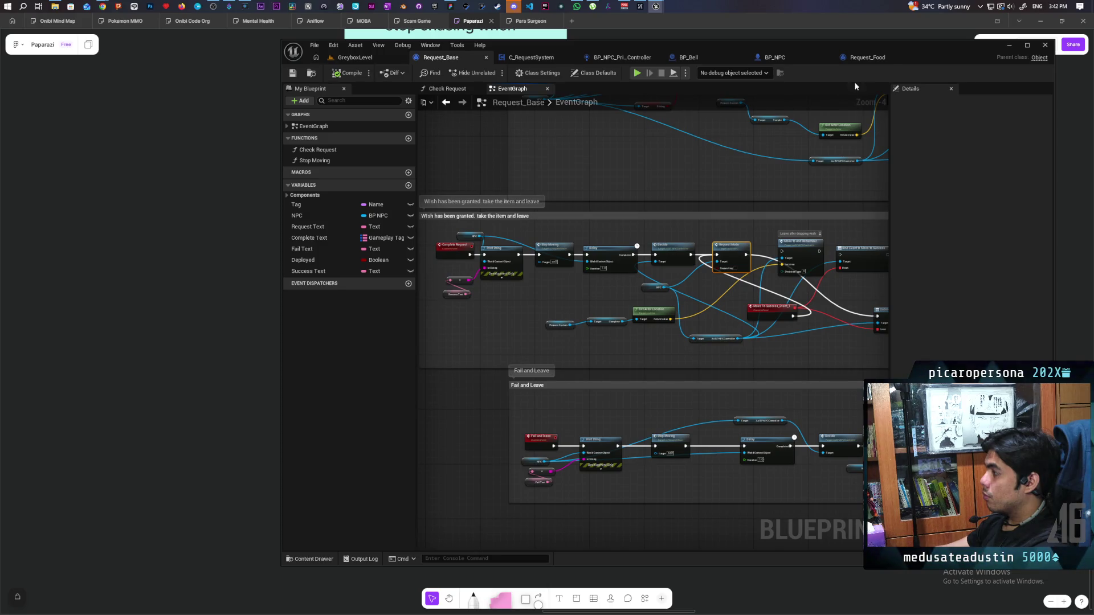
pyautogui.click(860, 59)
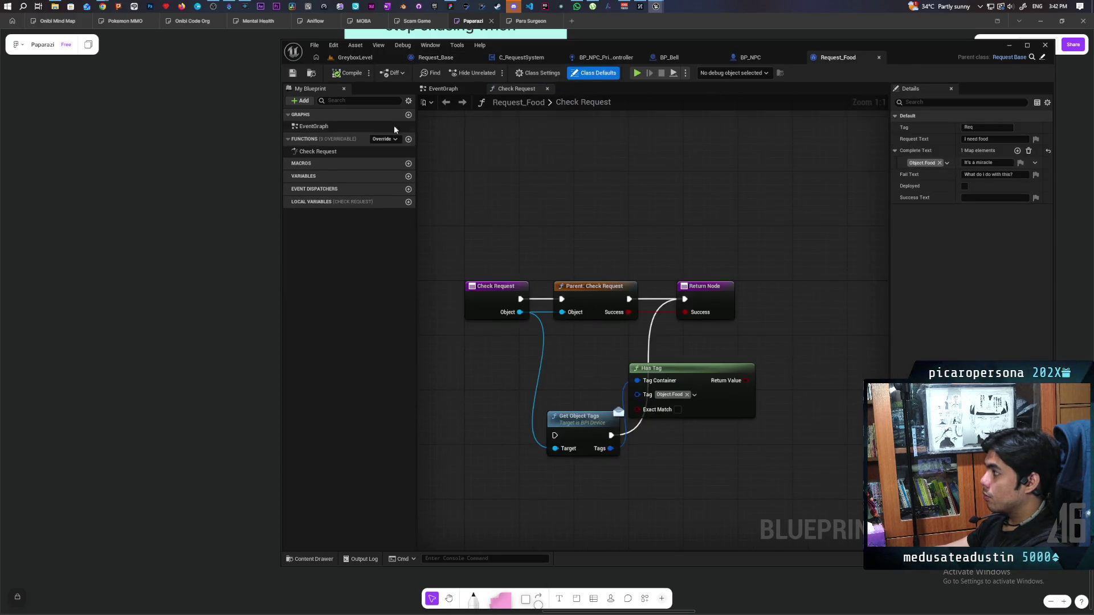
# - Open R_Food1's defaults from the Content Drawer and change its Complete Text key to Object.Food
pyautogui.click(311, 73)
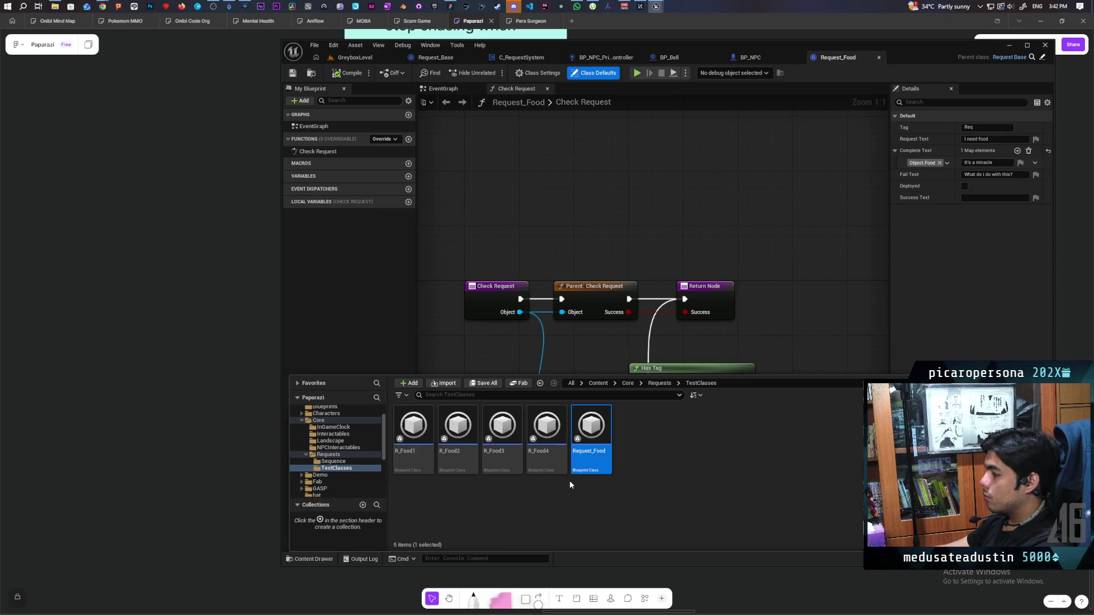
pyautogui.click(414, 461)
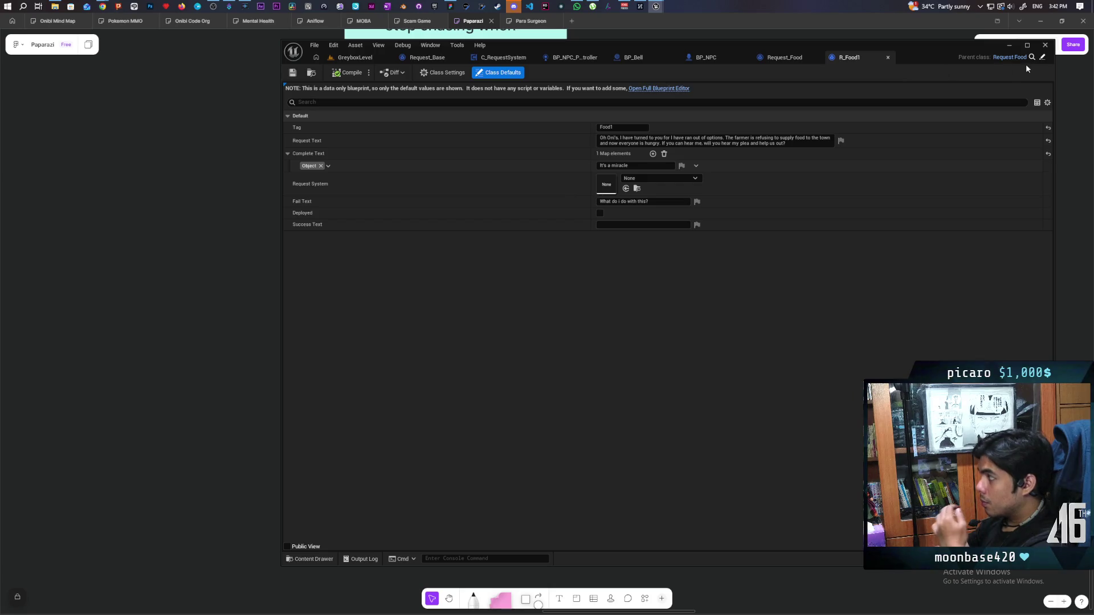
pyautogui.click(1013, 57)
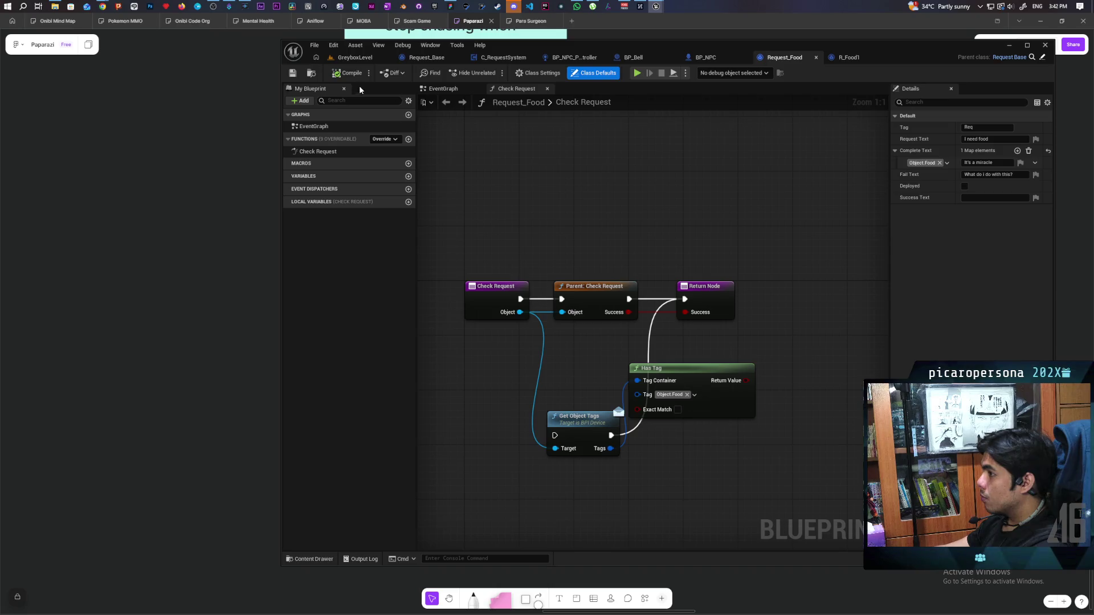
pyautogui.click(856, 62)
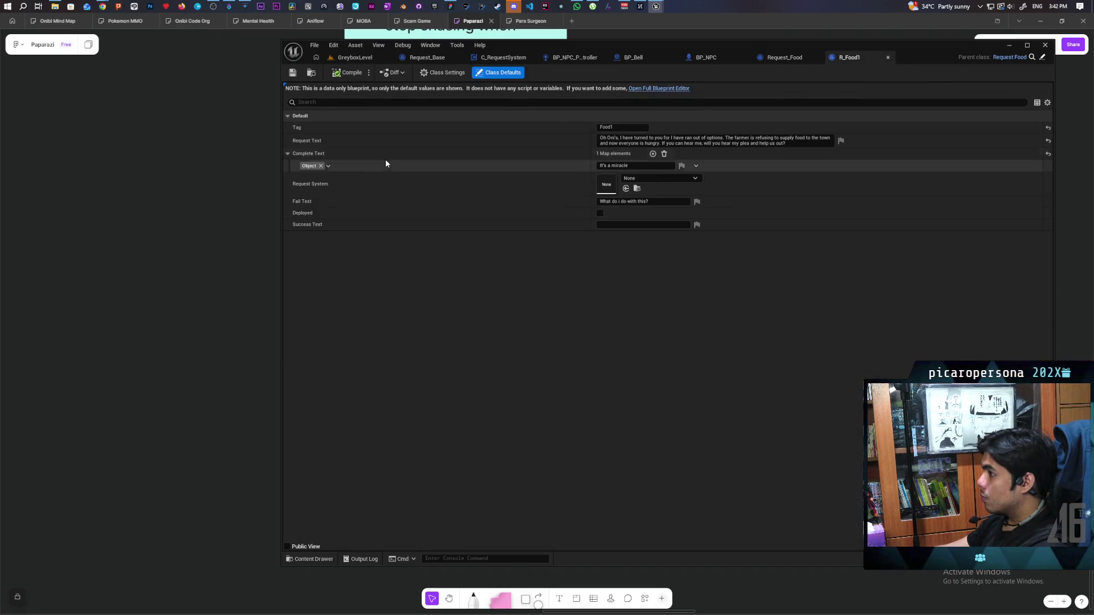
pyautogui.click(307, 167)
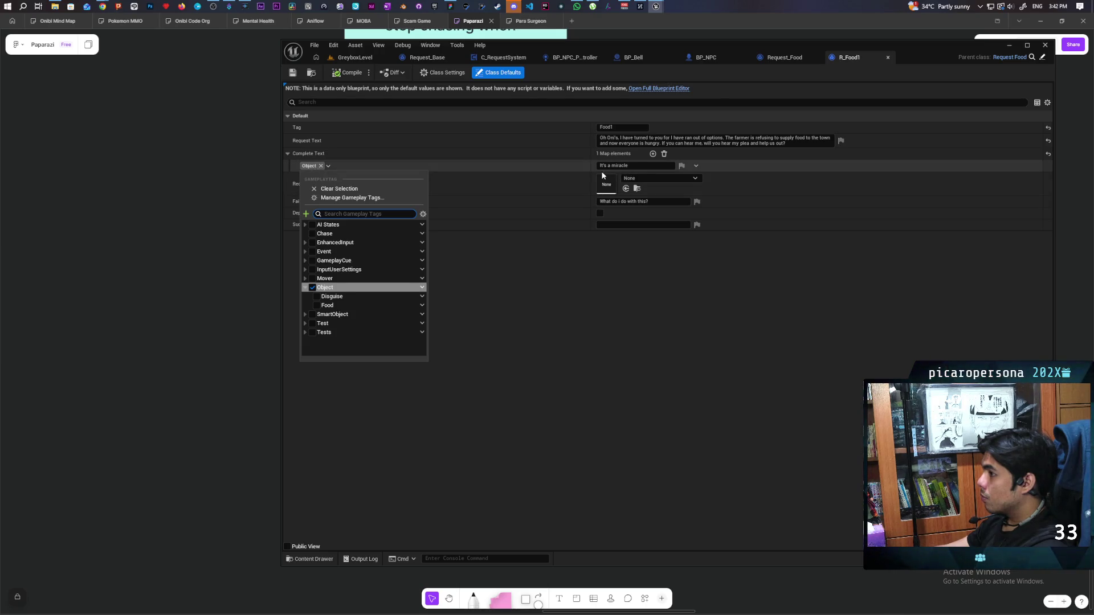
pyautogui.click(1048, 154)
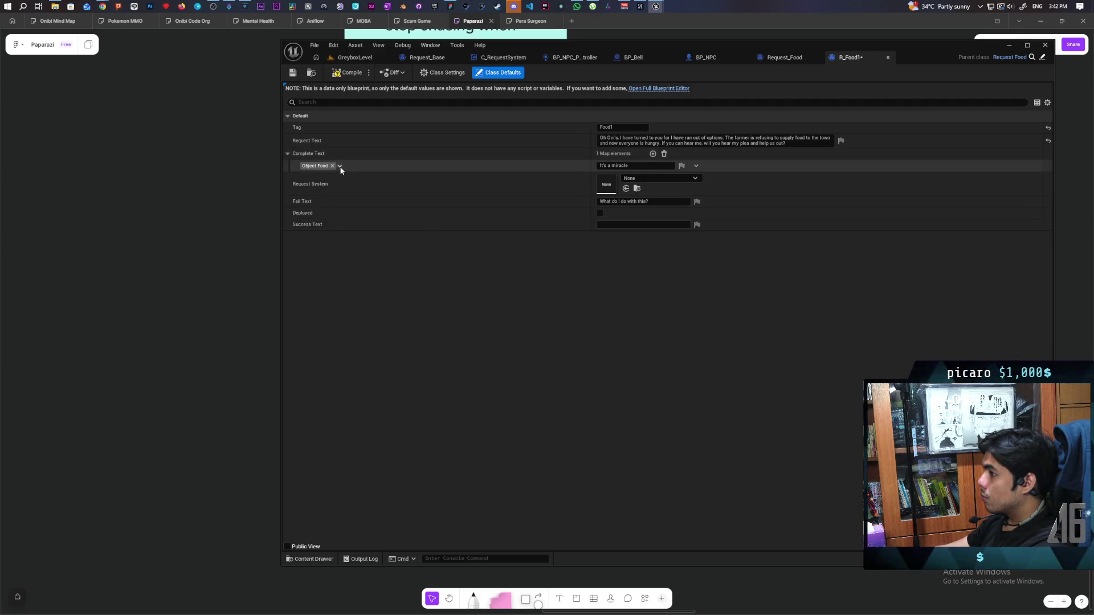
# - Add a second Complete Text entry keyed to Object.Disguise
pyautogui.click(652, 153)
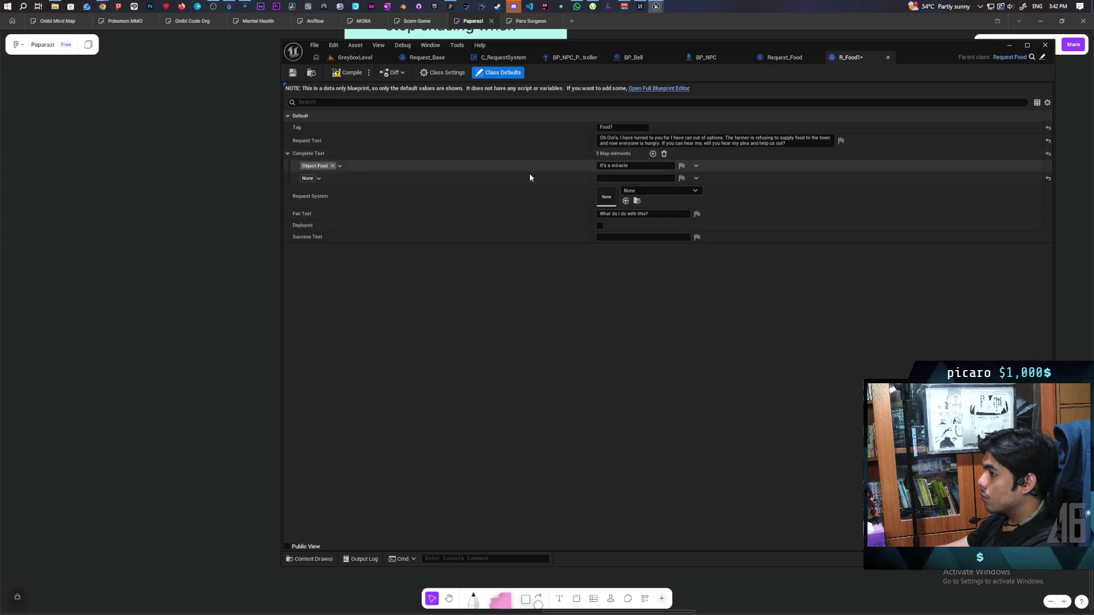
pyautogui.click(310, 180)
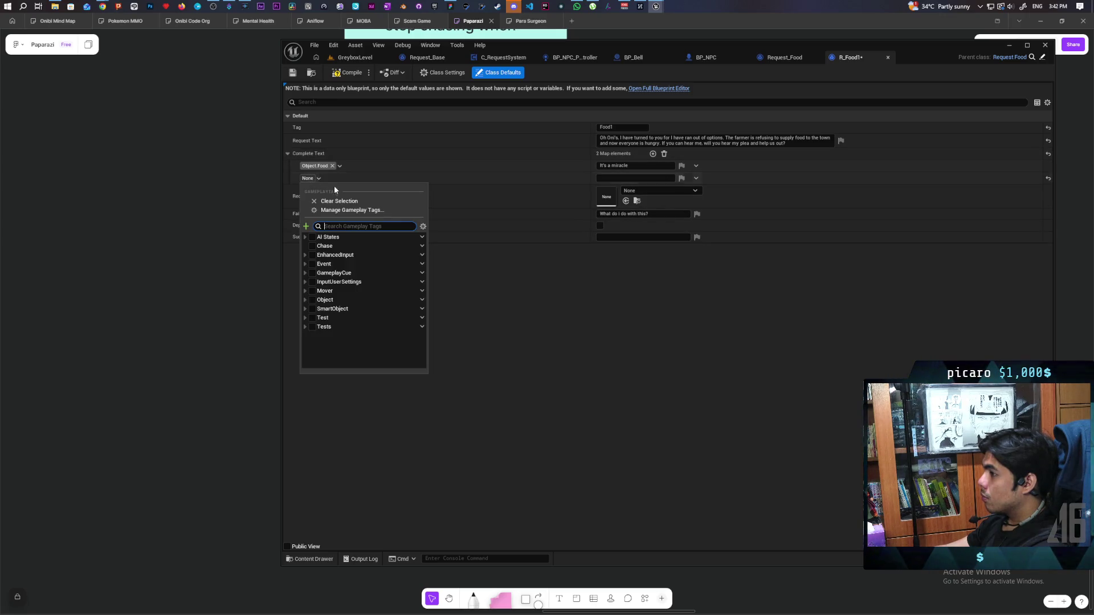
pyautogui.click(304, 300)
pyautogui.click(322, 309)
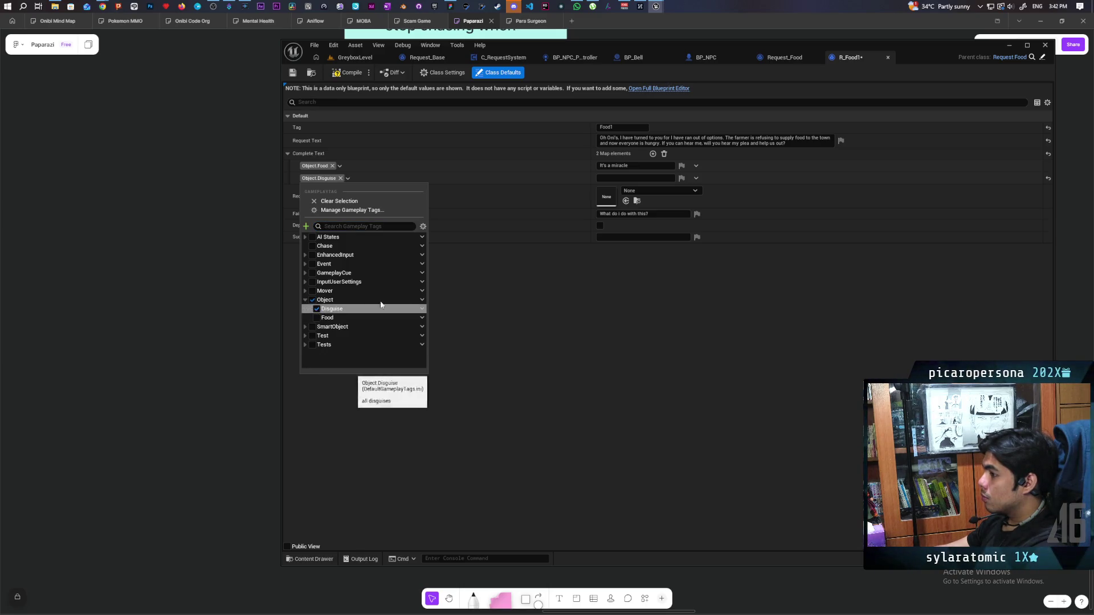
pyautogui.click(535, 274)
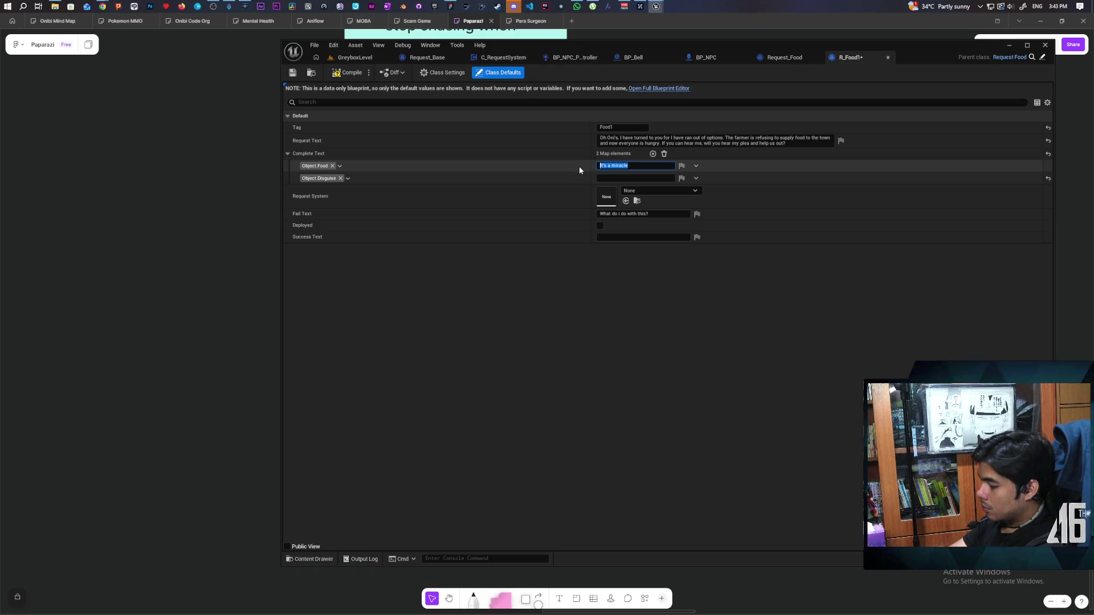
# - Enter 'oh my god its food' and 'oh my god its clothes' as the texts, then save R_Food1
pyautogui.write('g')
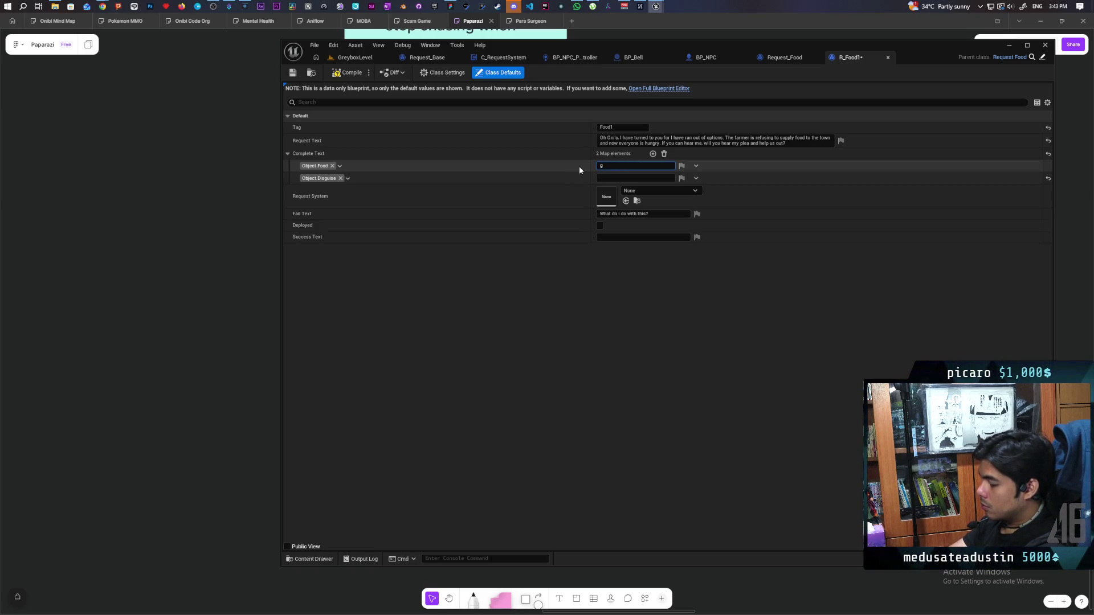
pyautogui.write('h my god its fo')
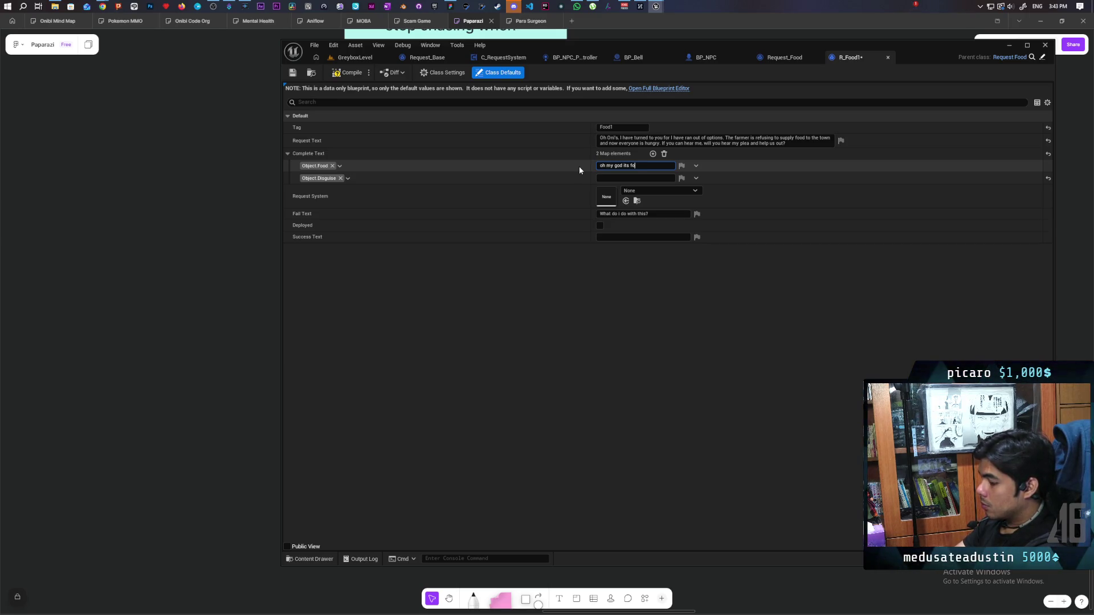
pyautogui.write('od')
pyautogui.click(631, 178)
pyautogui.write('oh my god')
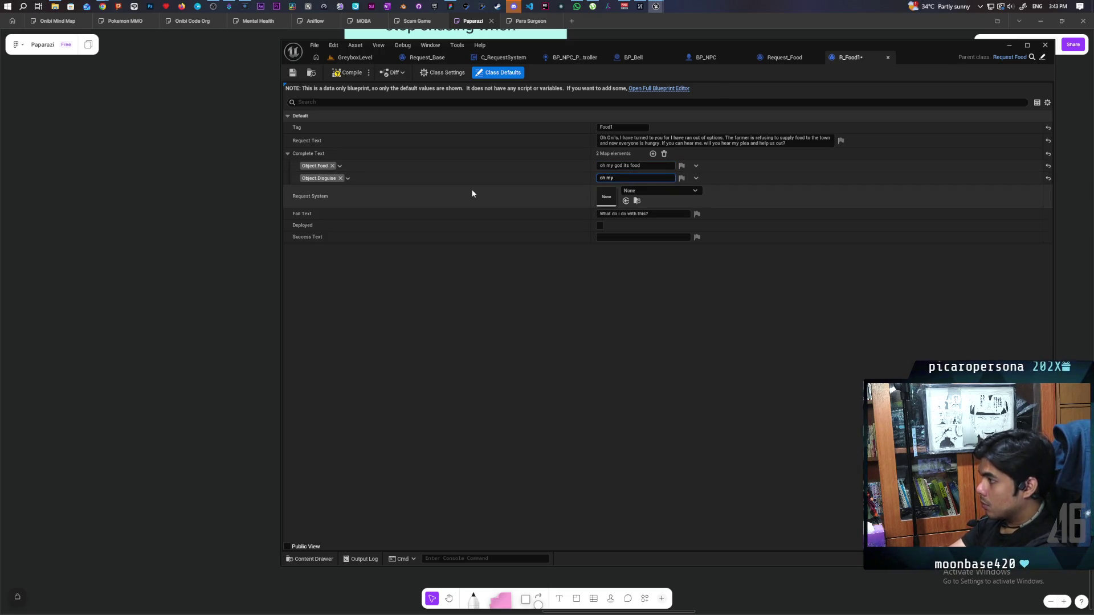
pyautogui.write(' its clothes')
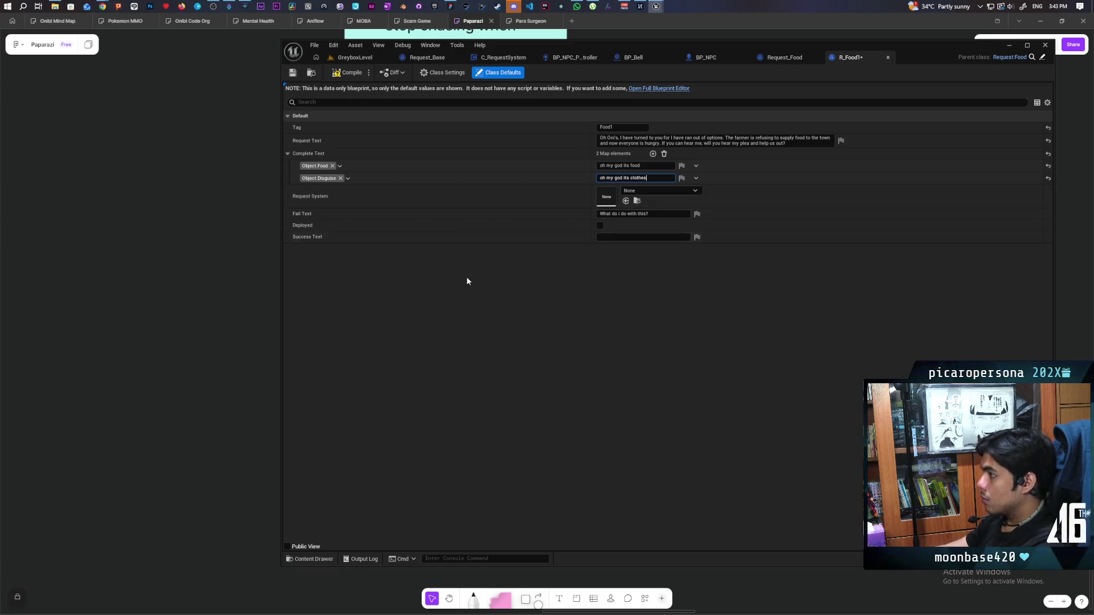
pyautogui.press('Return')
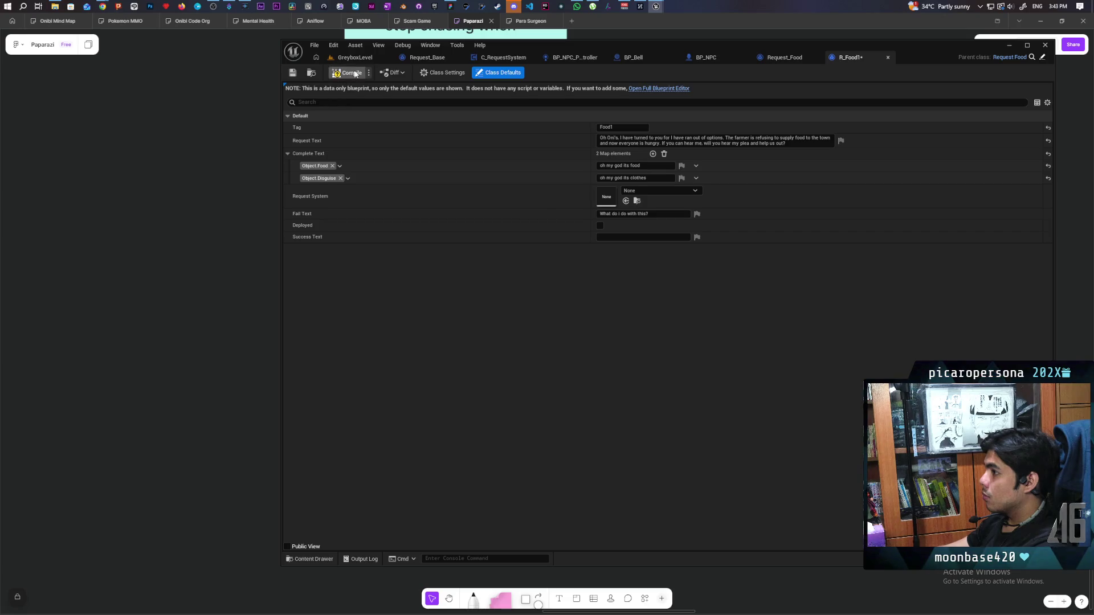
pyautogui.click(294, 73)
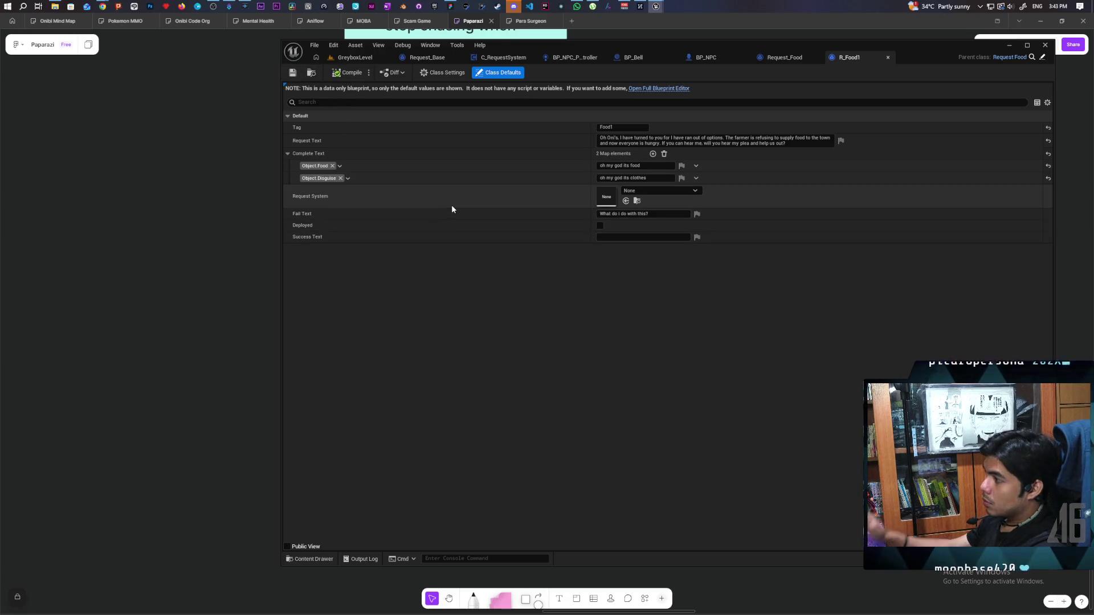
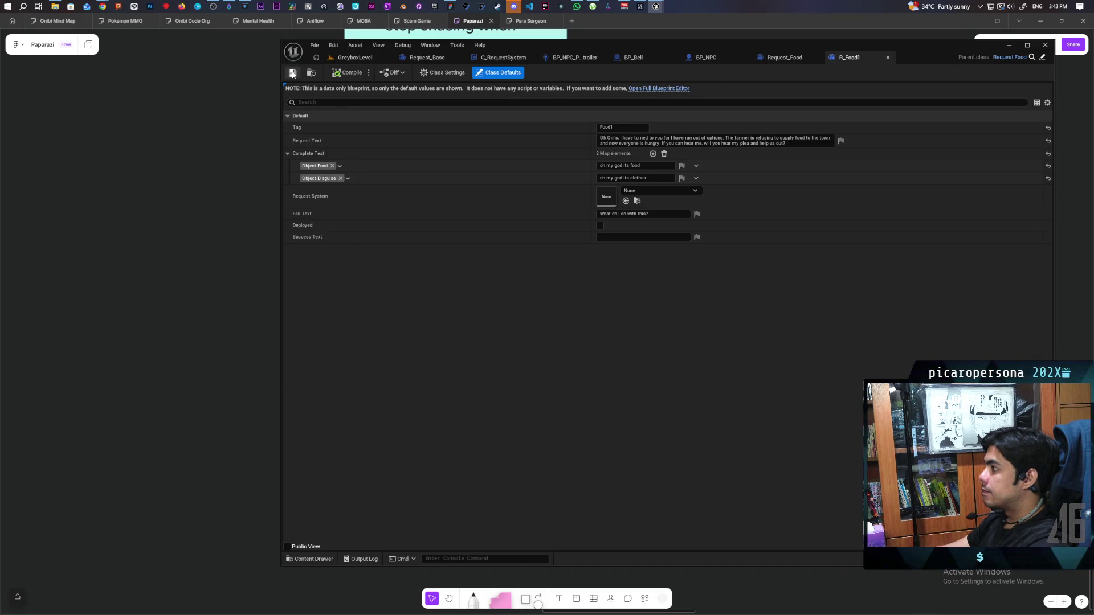
# - Start a play test of GreyboxLevel and walk the character past the white disc to the bush
pyautogui.click(362, 61)
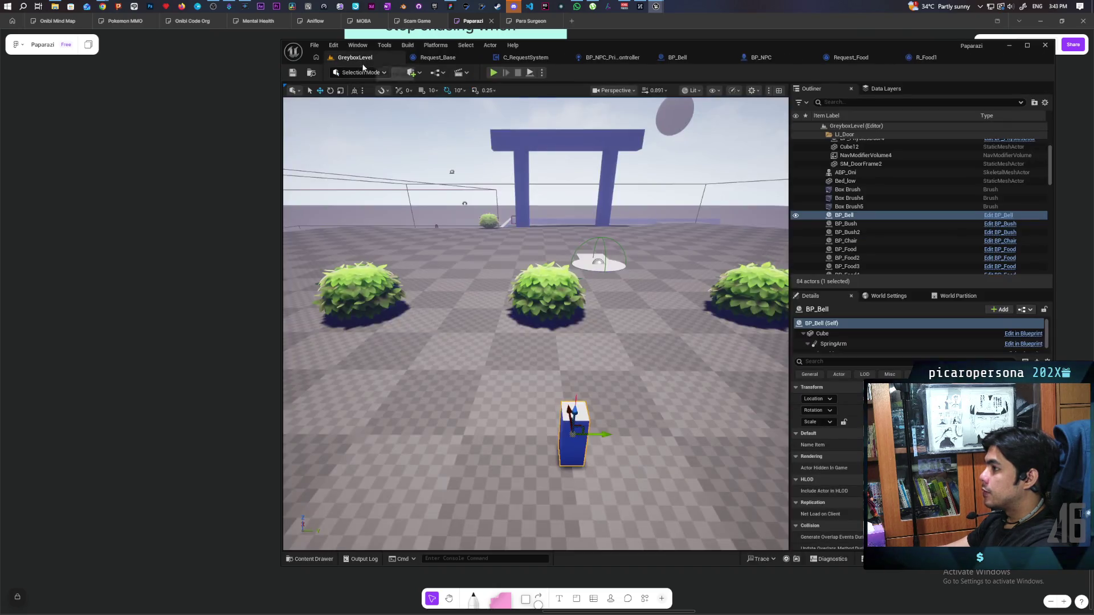
pyautogui.click(493, 73)
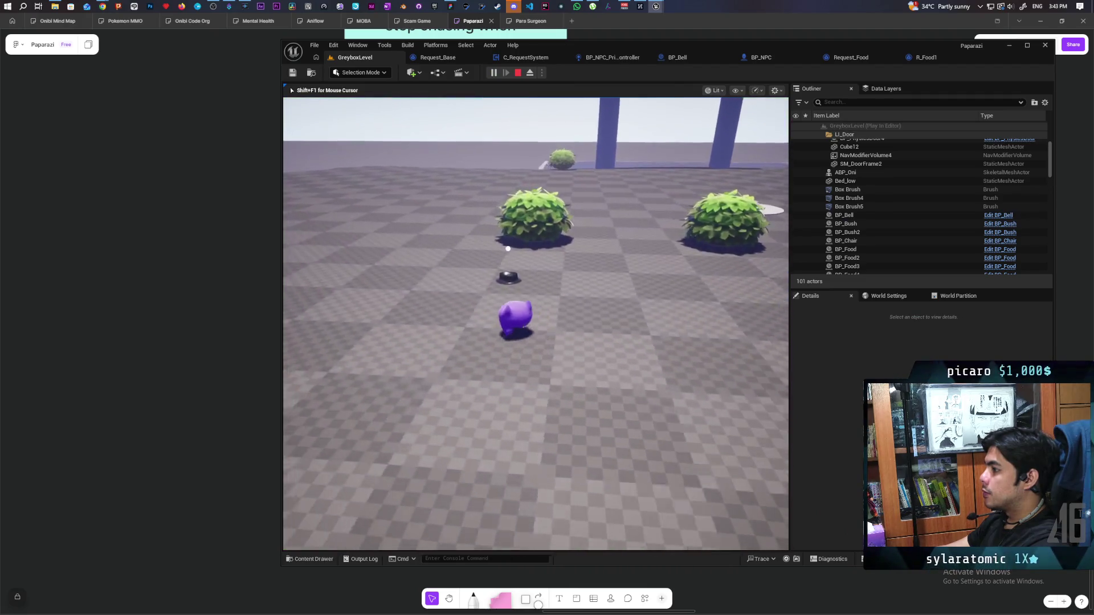
pyautogui.press('w')
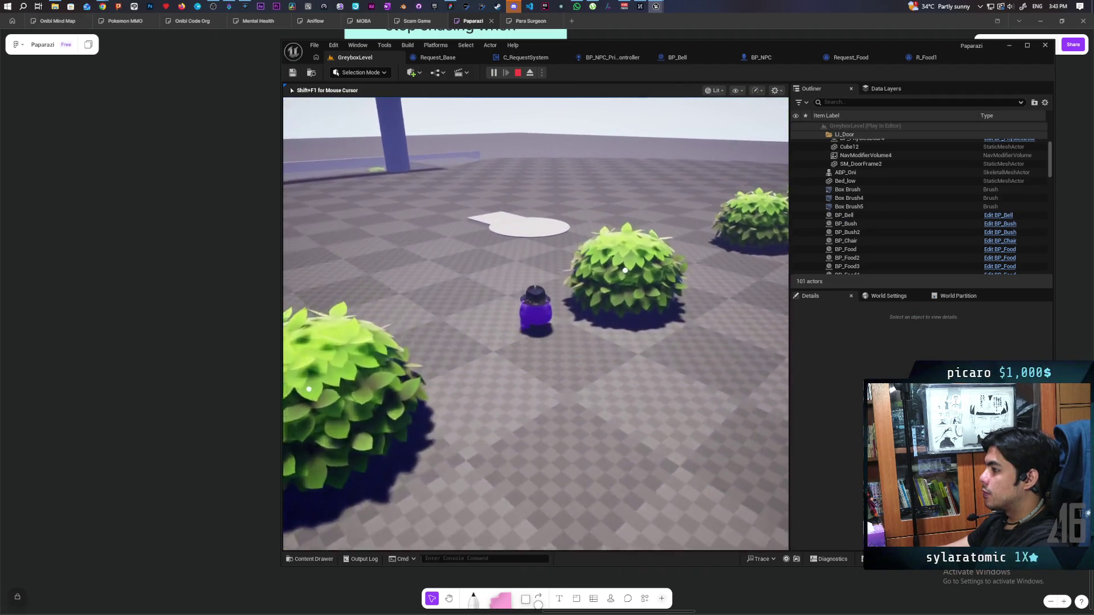
pyautogui.press('w')
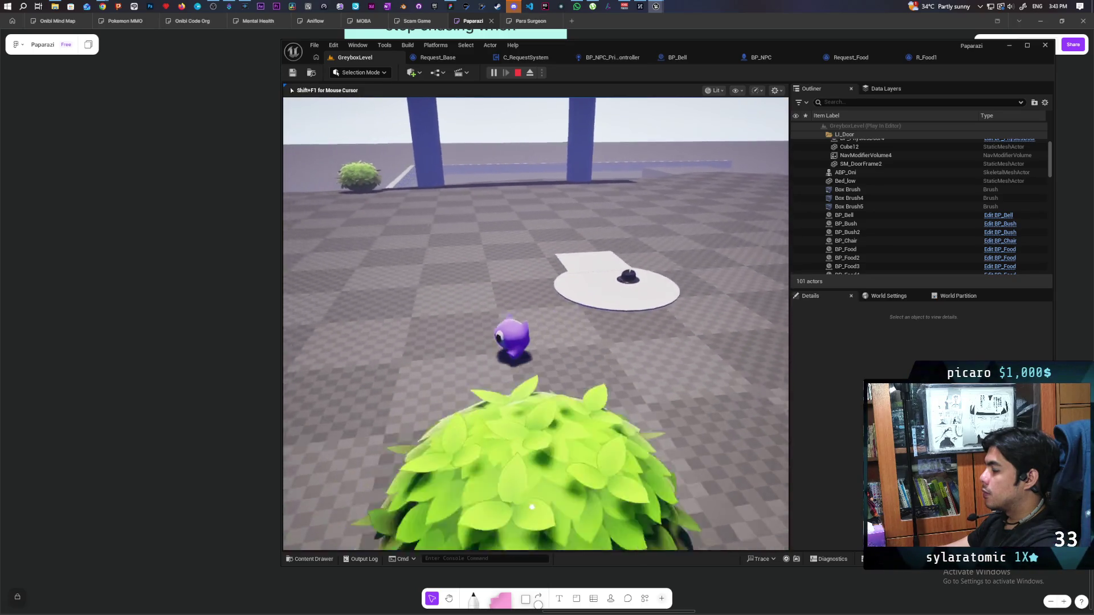
pyautogui.press('w')
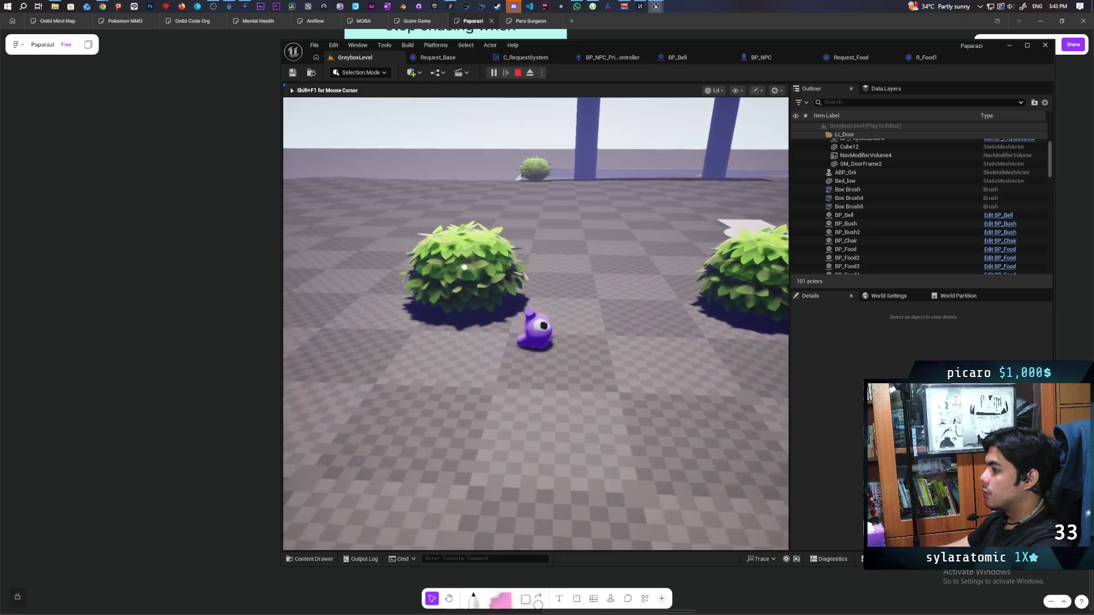
pyautogui.press('w')
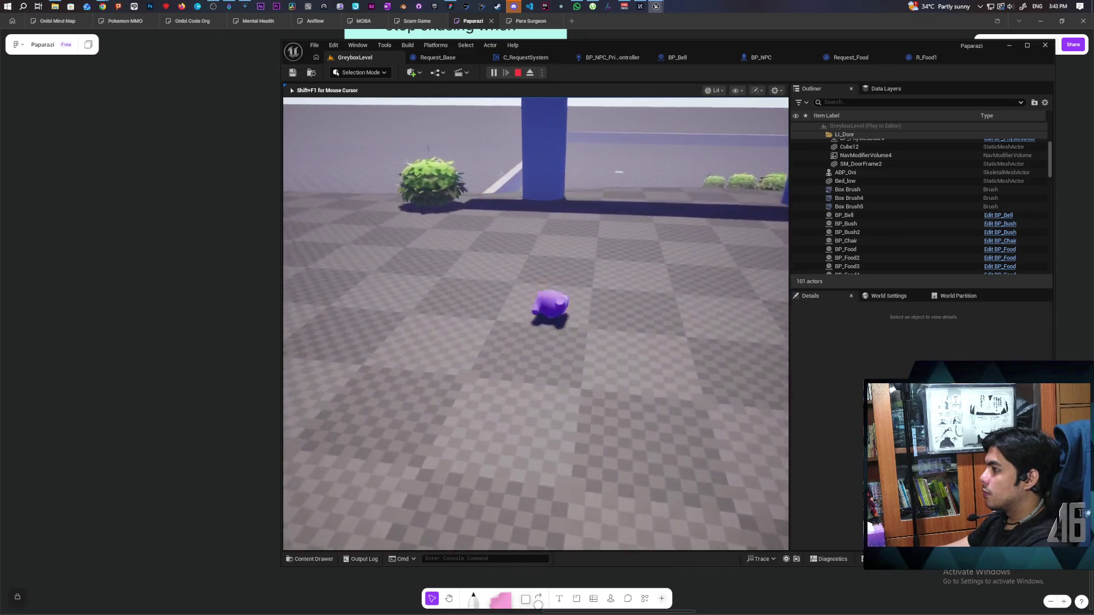
pyautogui.press('w')
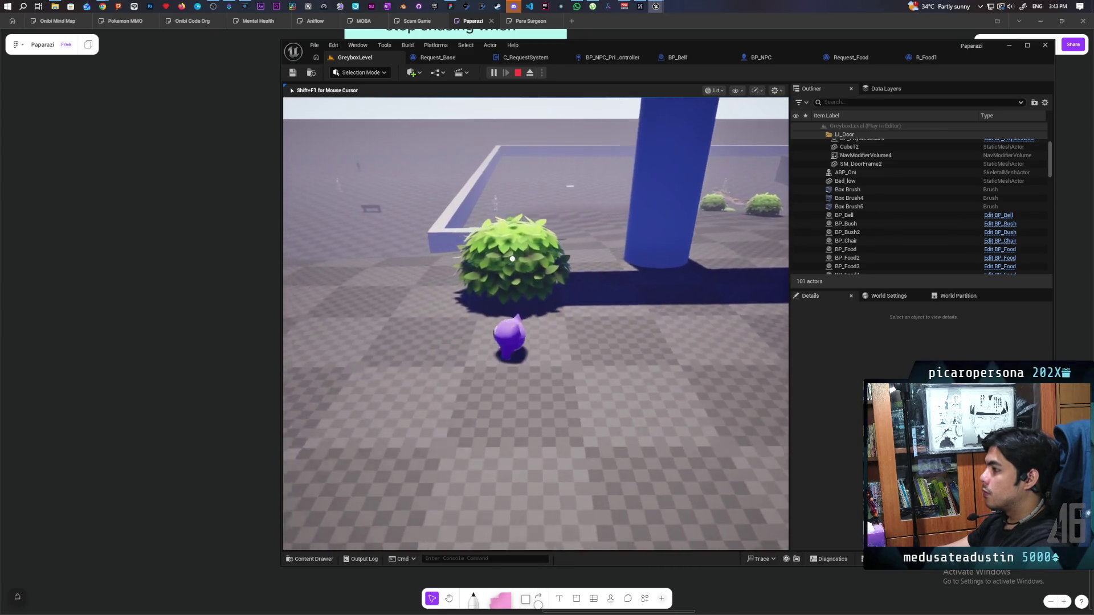
pyautogui.press('w')
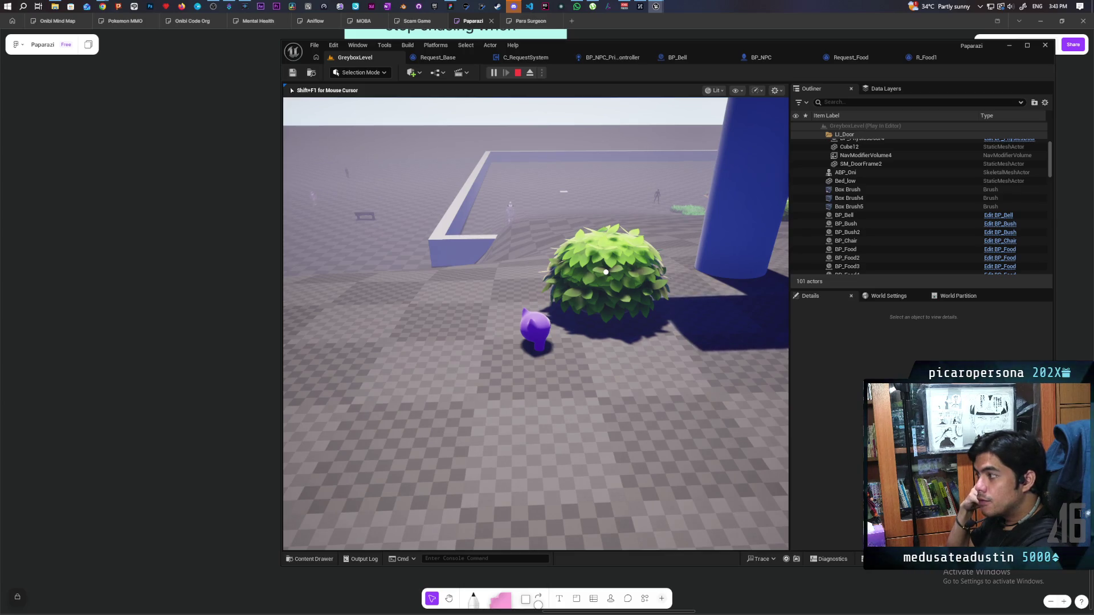
# - Move around the bush, jump, and walk back up to it
pyautogui.press('a')
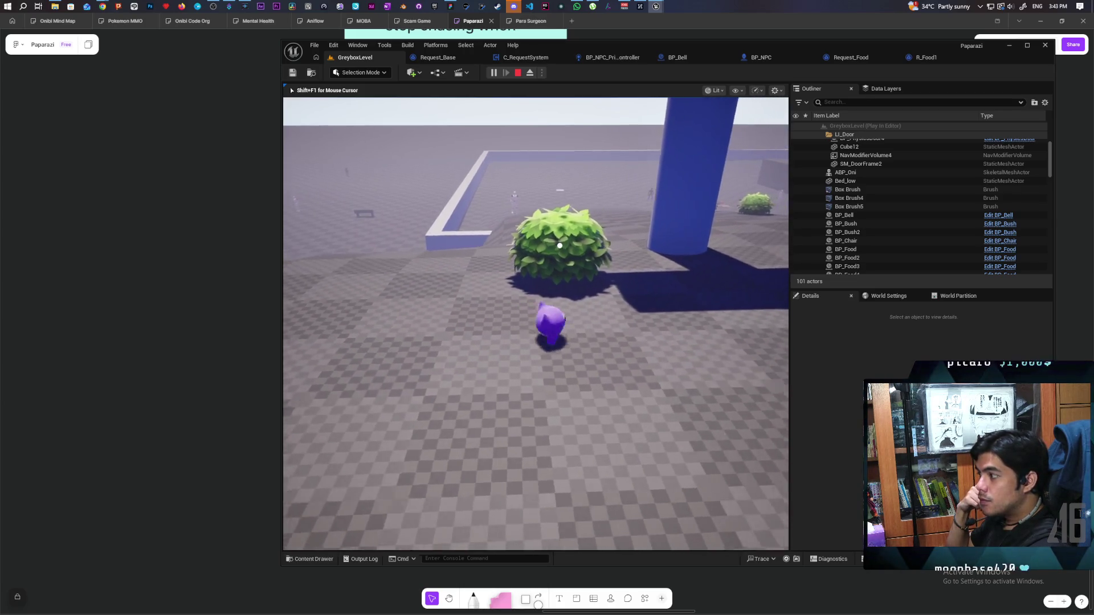
pyautogui.press('d')
pyautogui.press('s')
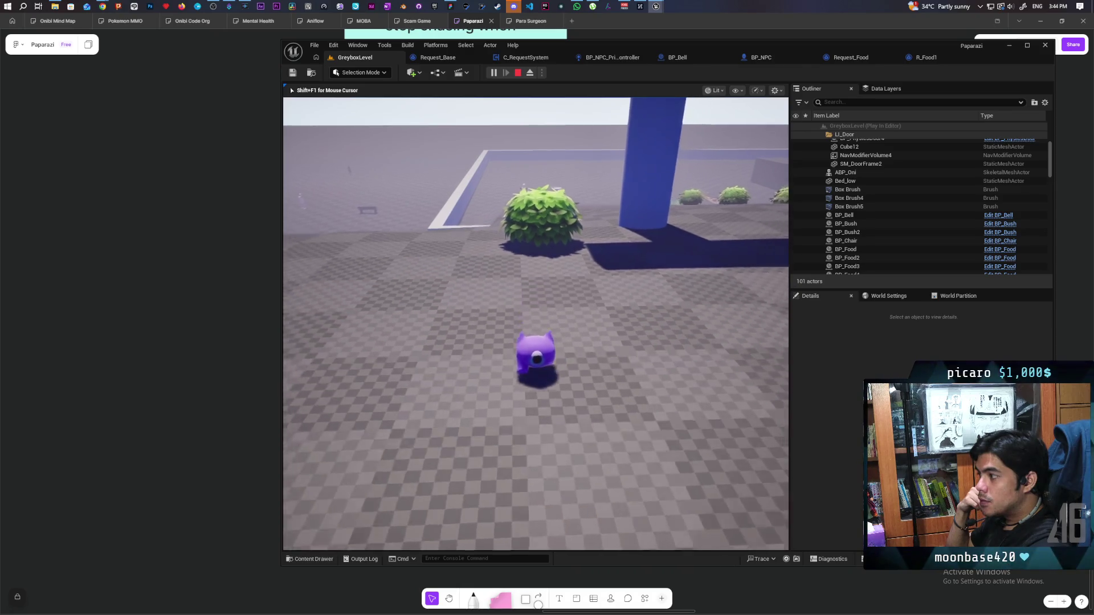
pyautogui.press('space')
pyautogui.press('s')
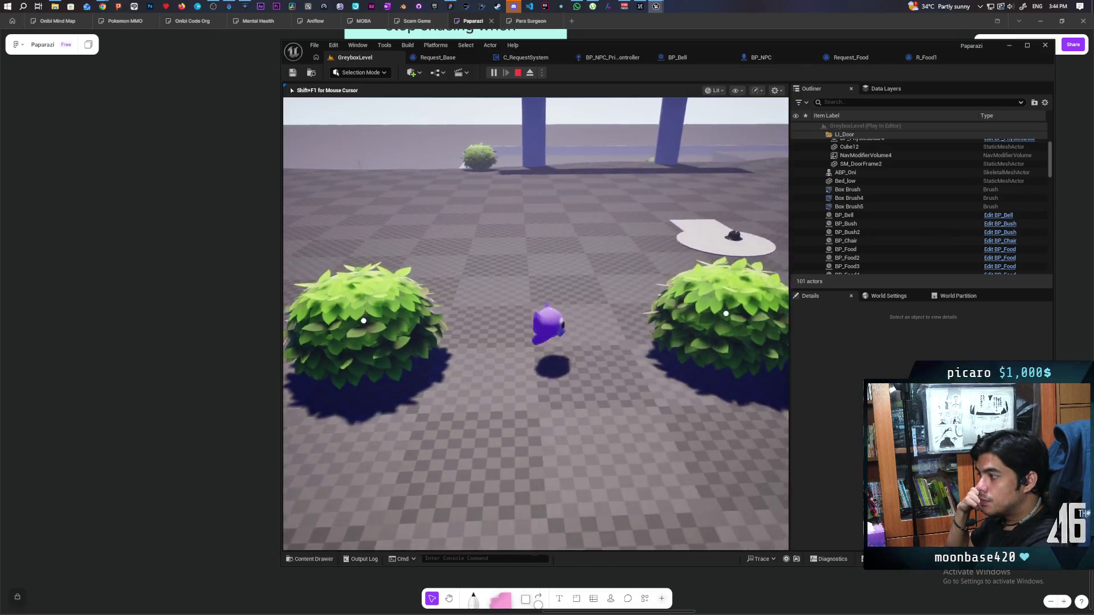
pyautogui.press('w')
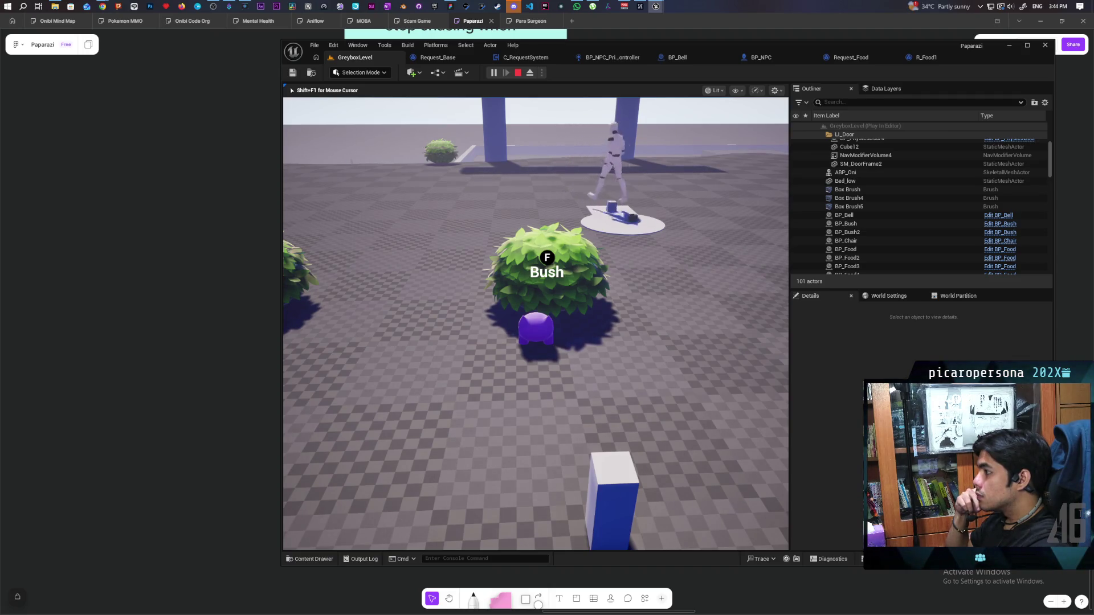
# - Ring the bell twice with F, getting 'Request Completed', then stop the play session
pyautogui.press('s')
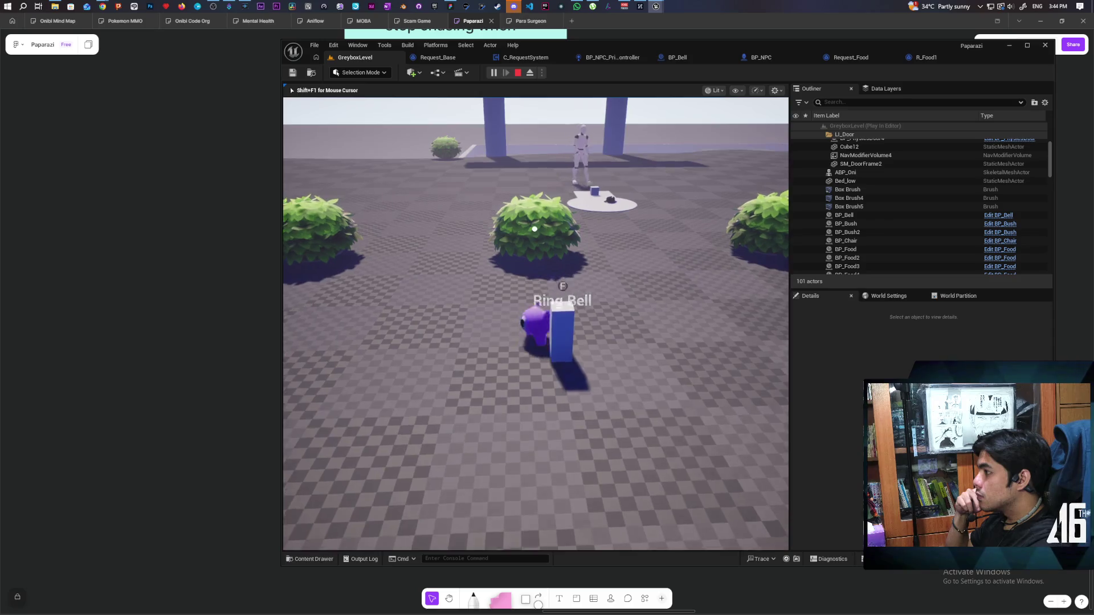
pyautogui.press('f')
pyautogui.press('w')
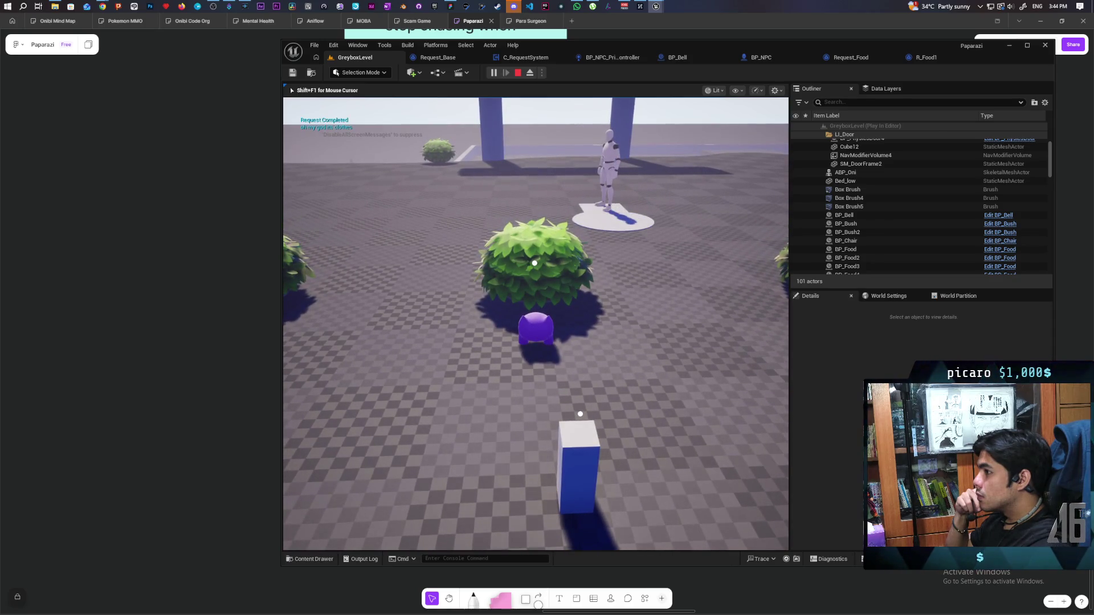
pyautogui.press('a')
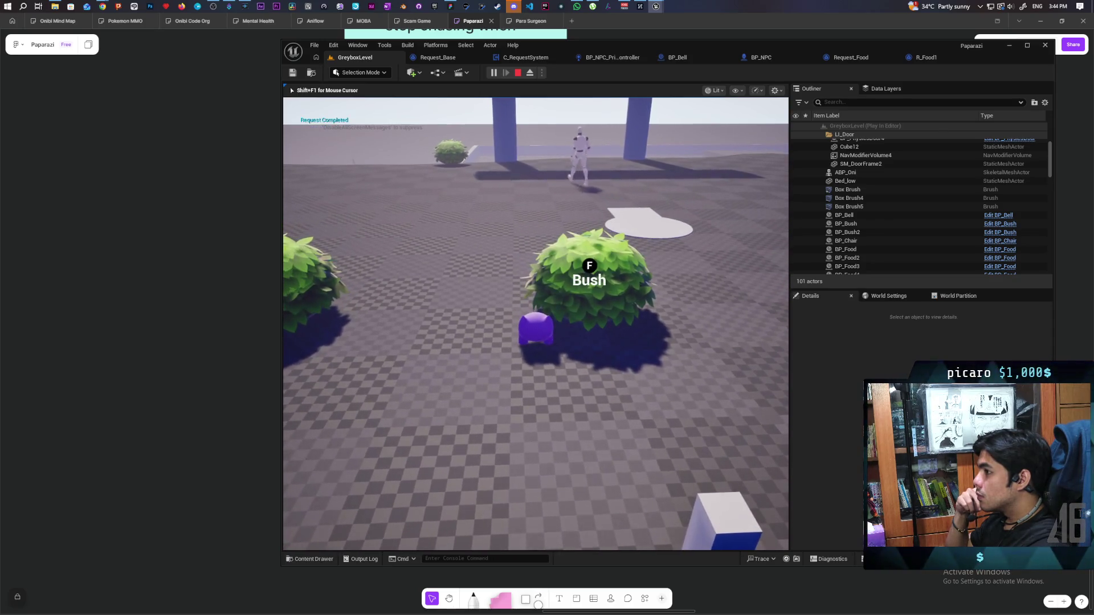
pyautogui.press('s')
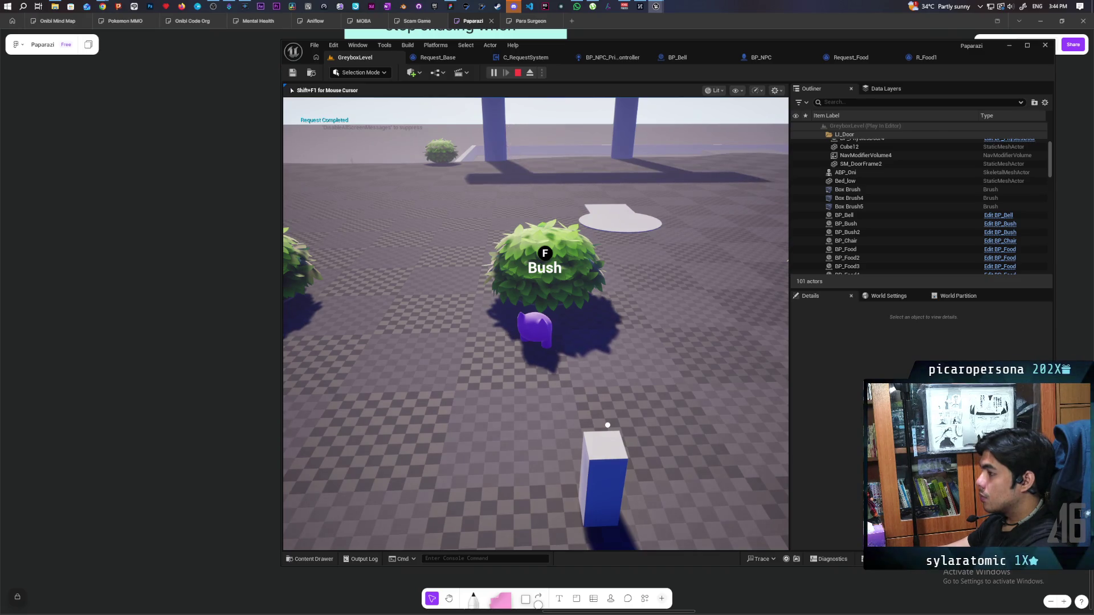
pyautogui.press('w')
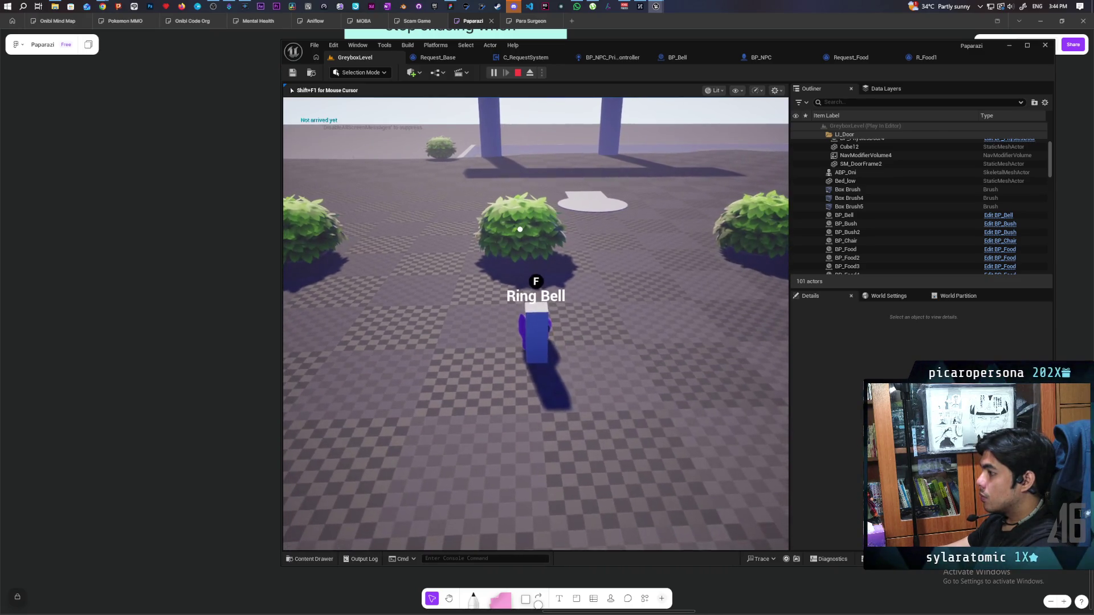
pyautogui.press('f')
pyautogui.press('s')
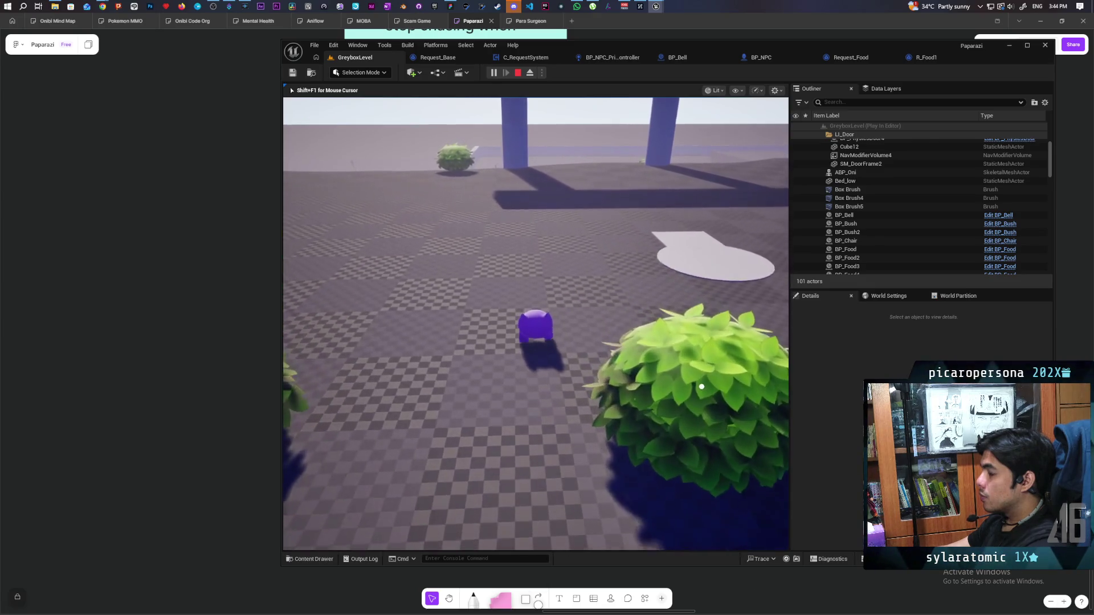
pyautogui.press('Escape')
pyautogui.click(492, 73)
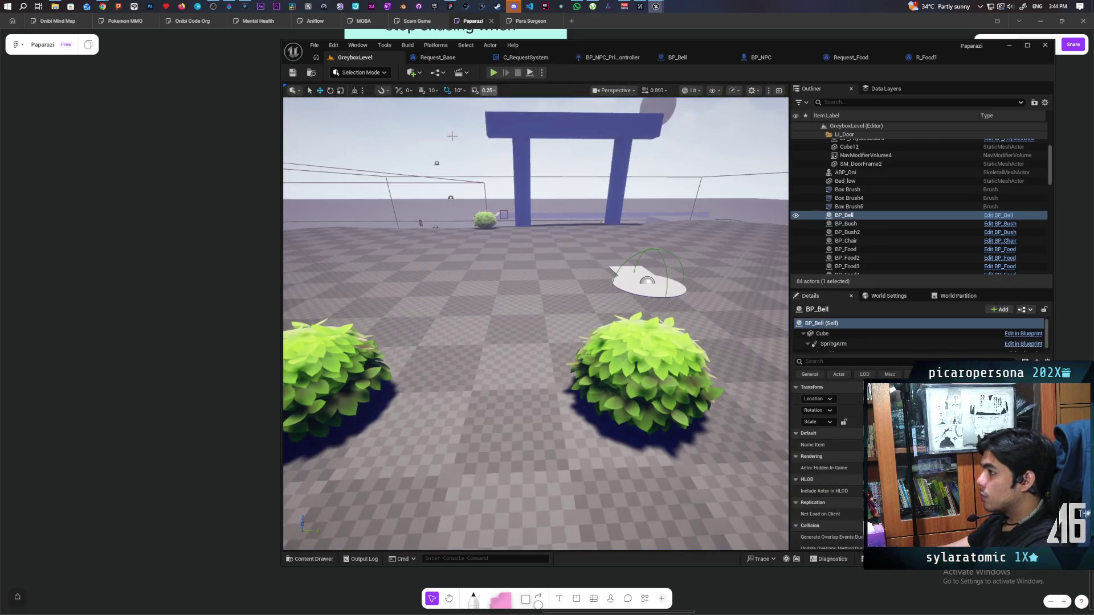
# - Place a BP_Food5 food item on the floor beside the hat, then start play-testing with Alt+P
pyautogui.click(468, 422)
pyautogui.hotkey('ctrl', 'b')
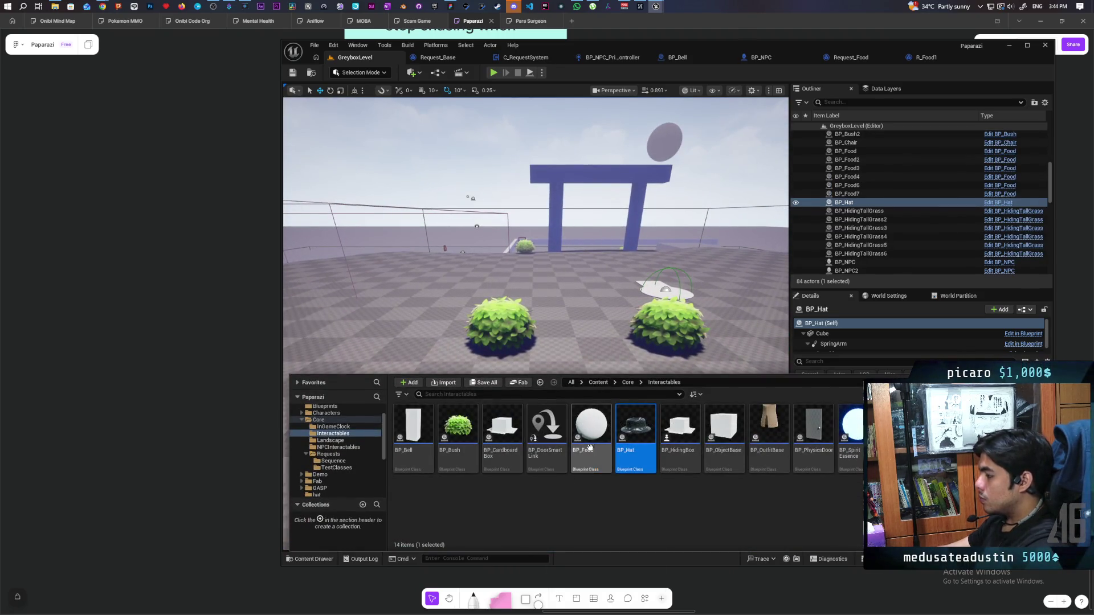
pyautogui.hotkey('ctrl', 'space')
pyautogui.moveTo(530, 412); pyautogui.dragTo(529, 418)
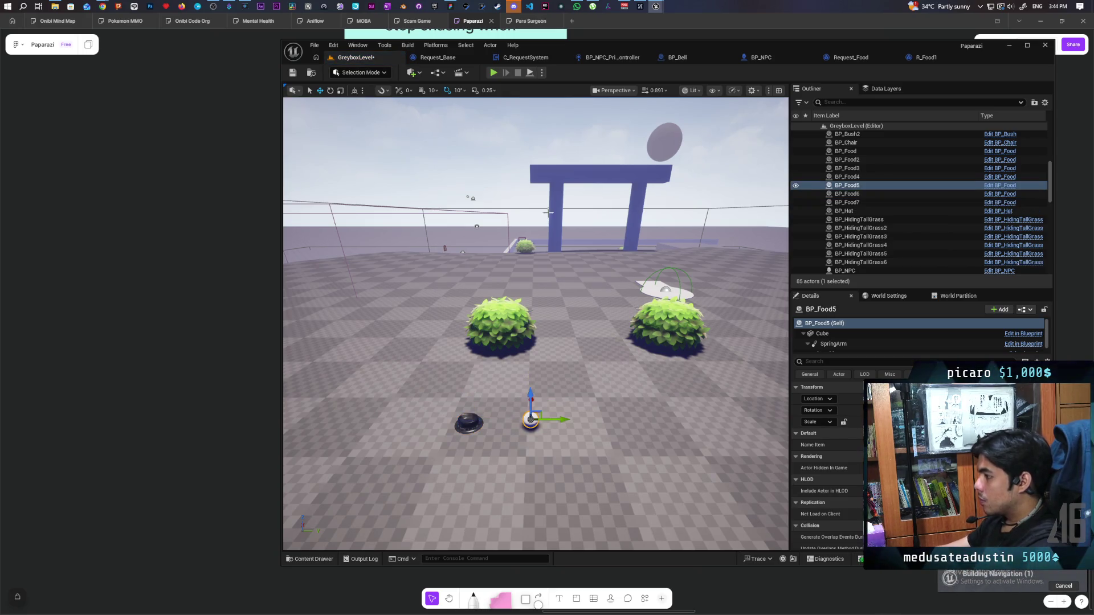
pyautogui.hotkey('alt', 'p')
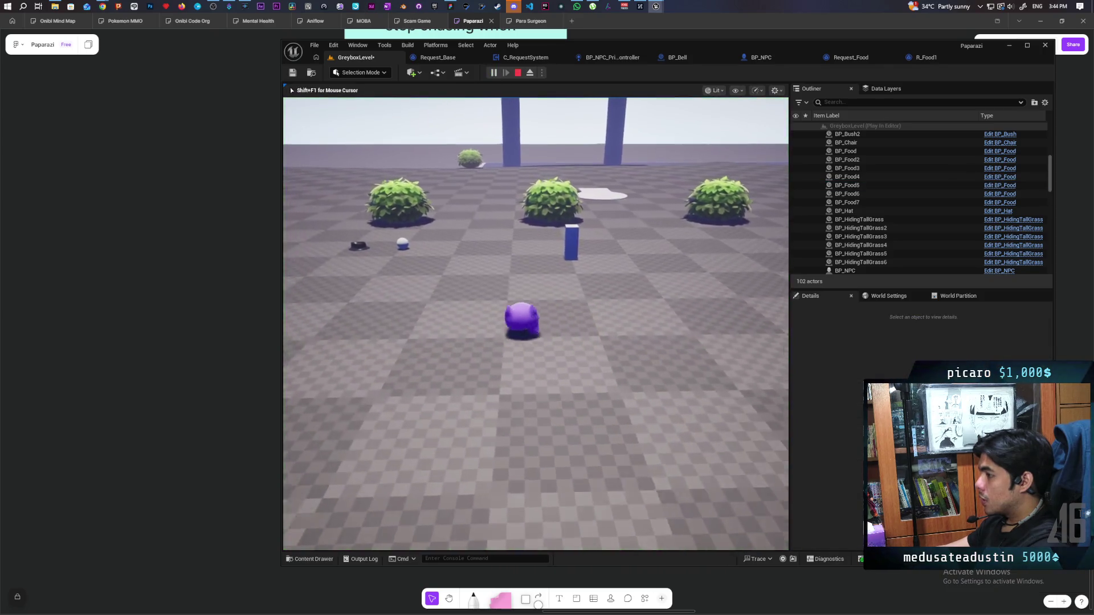
# - Walk the character up to and between the bushes to complete the food request
pyautogui.press('a')
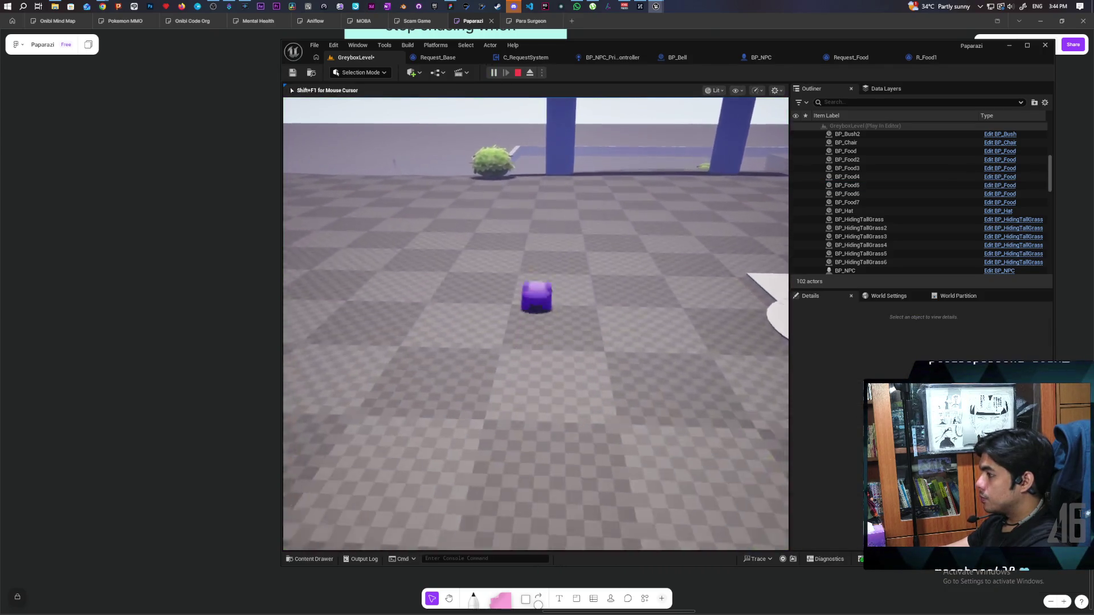
pyautogui.press('w')
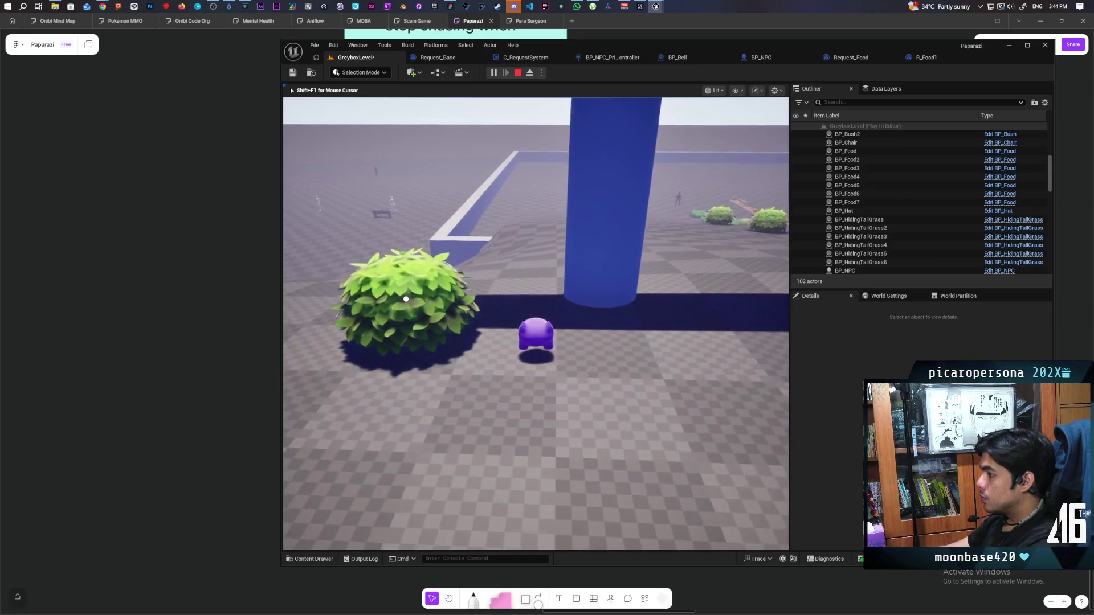
pyautogui.press('w')
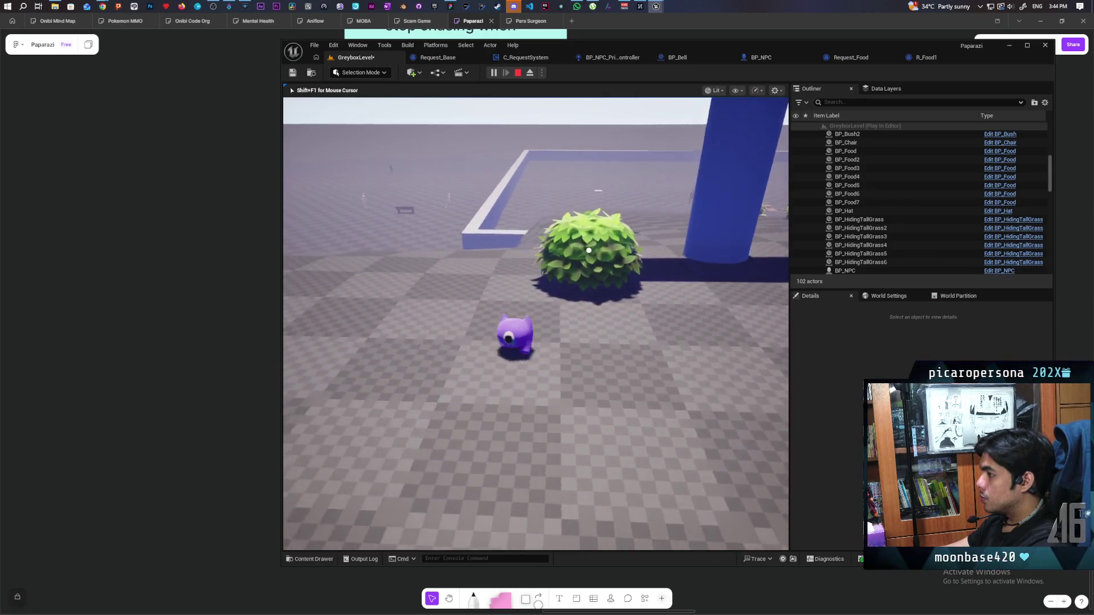
pyautogui.press('w')
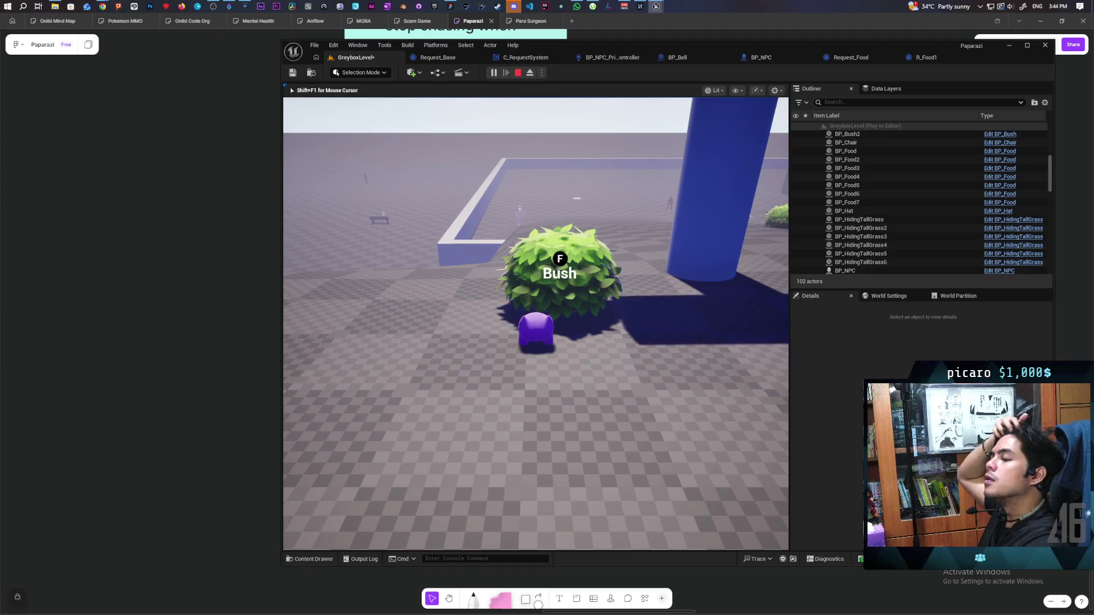
pyautogui.press('s')
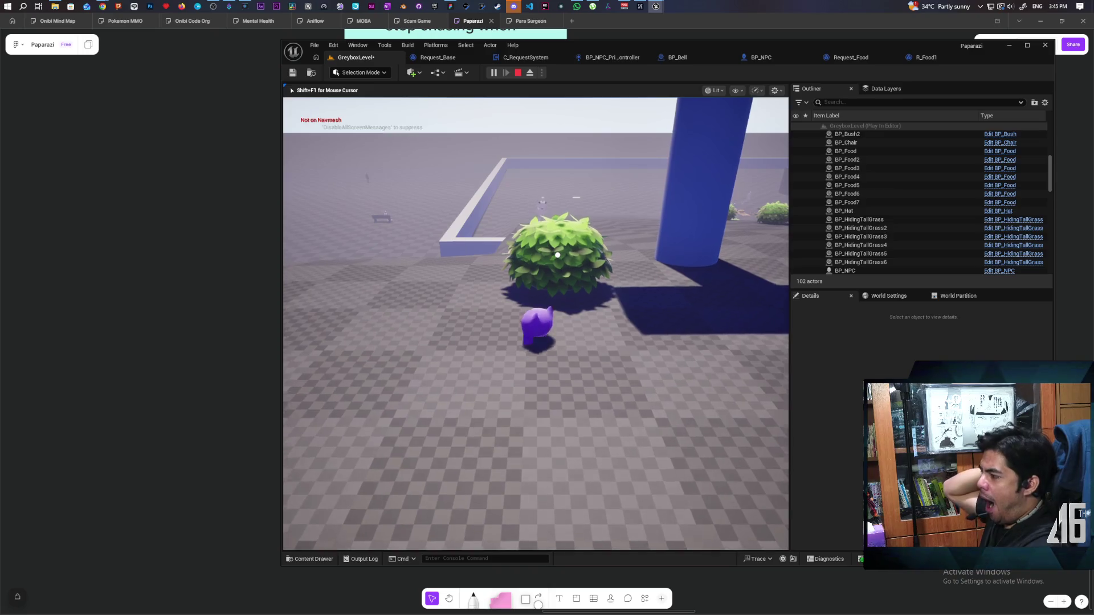
pyautogui.press('w')
pyautogui.press('s')
pyautogui.press('w')
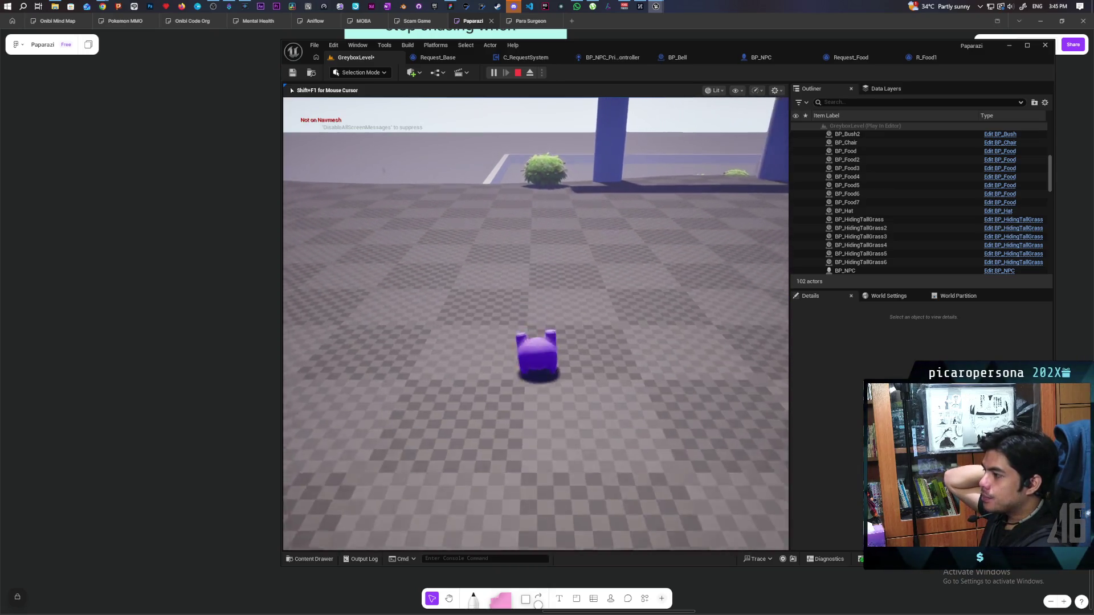
pyautogui.press('d')
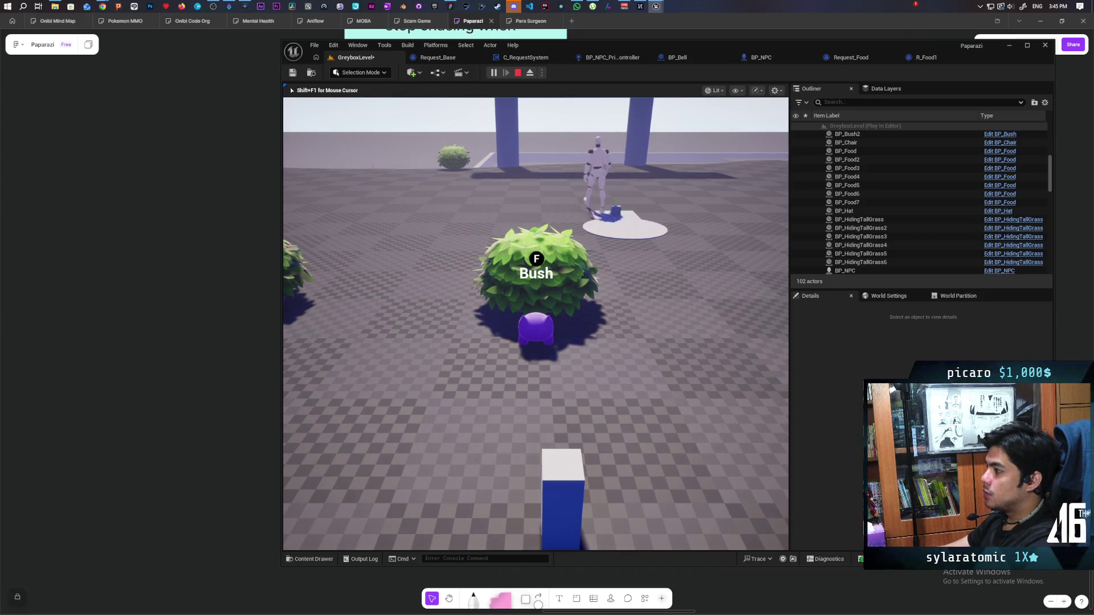
# - Walk off the food platform to another bush, then stop the play test with Esc
pyautogui.press('s')
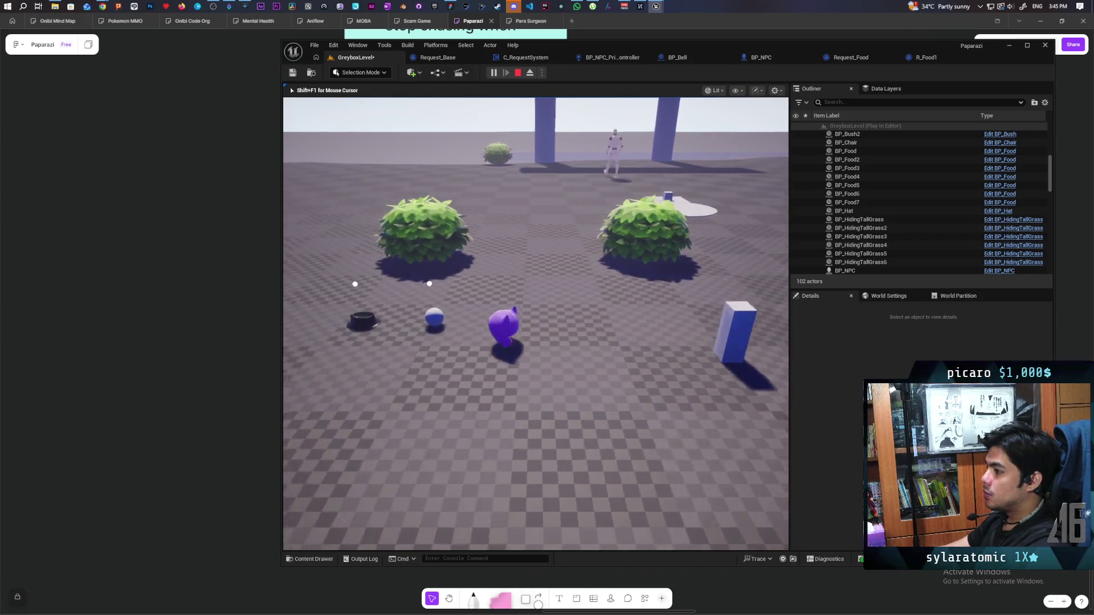
pyautogui.press('w')
pyautogui.press('w')
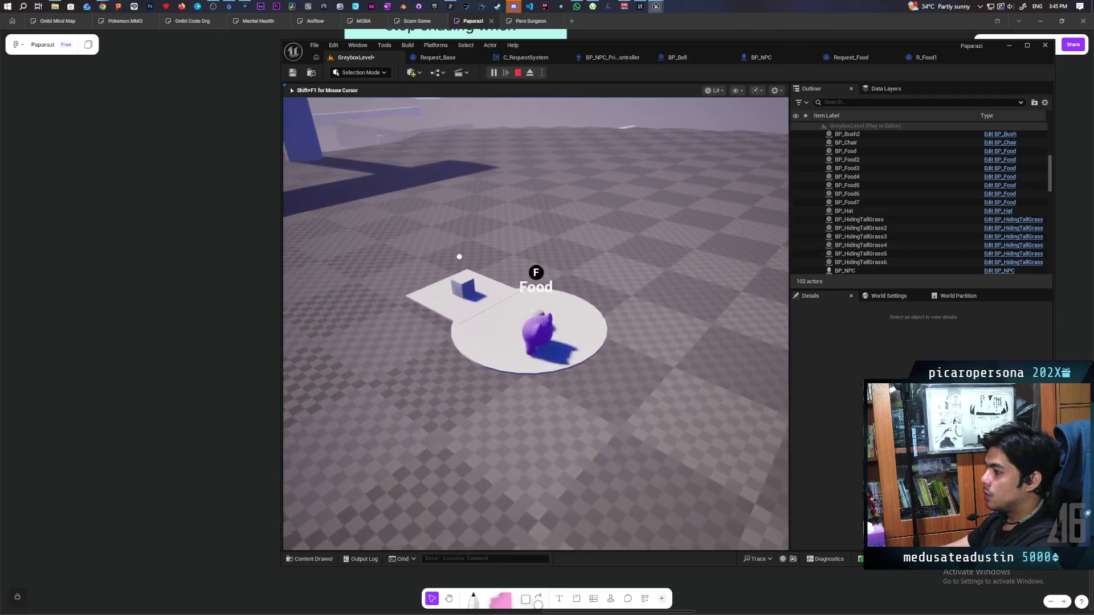
pyautogui.press('w')
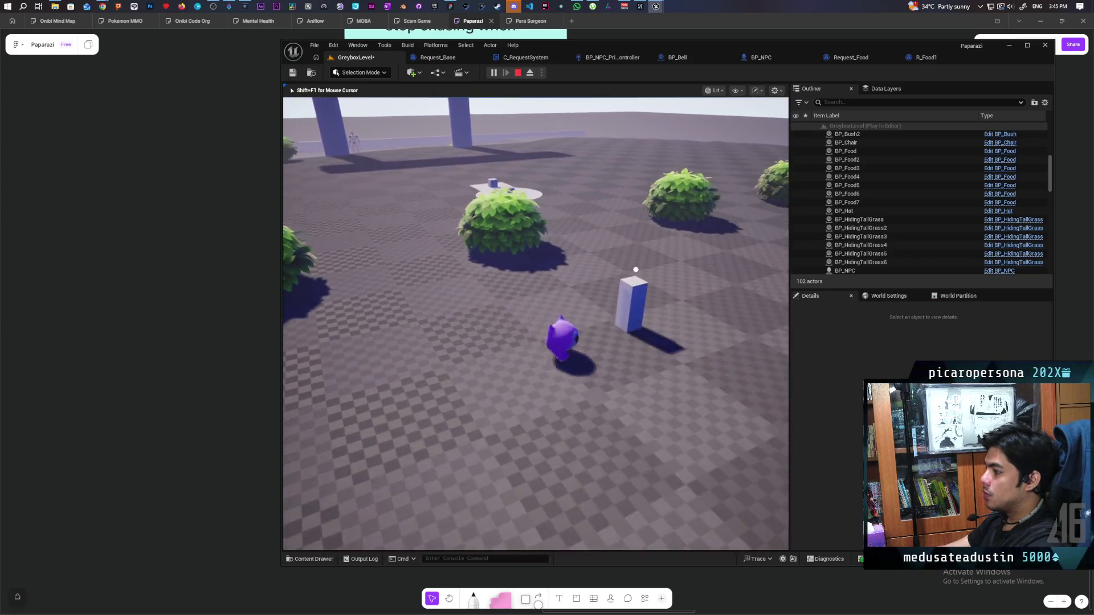
pyautogui.press('w')
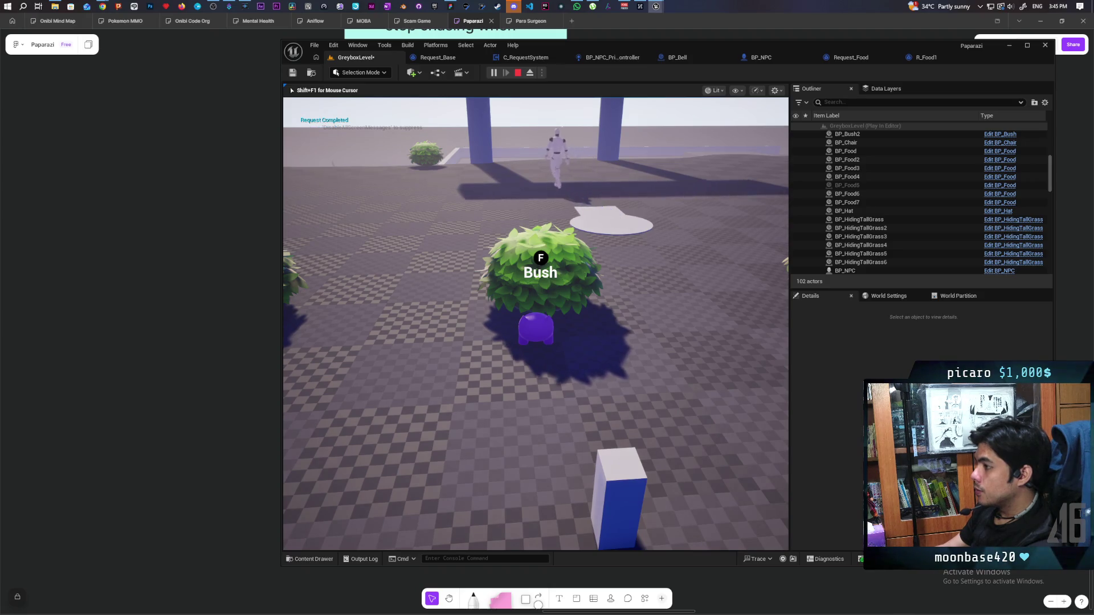
pyautogui.press('Escape')
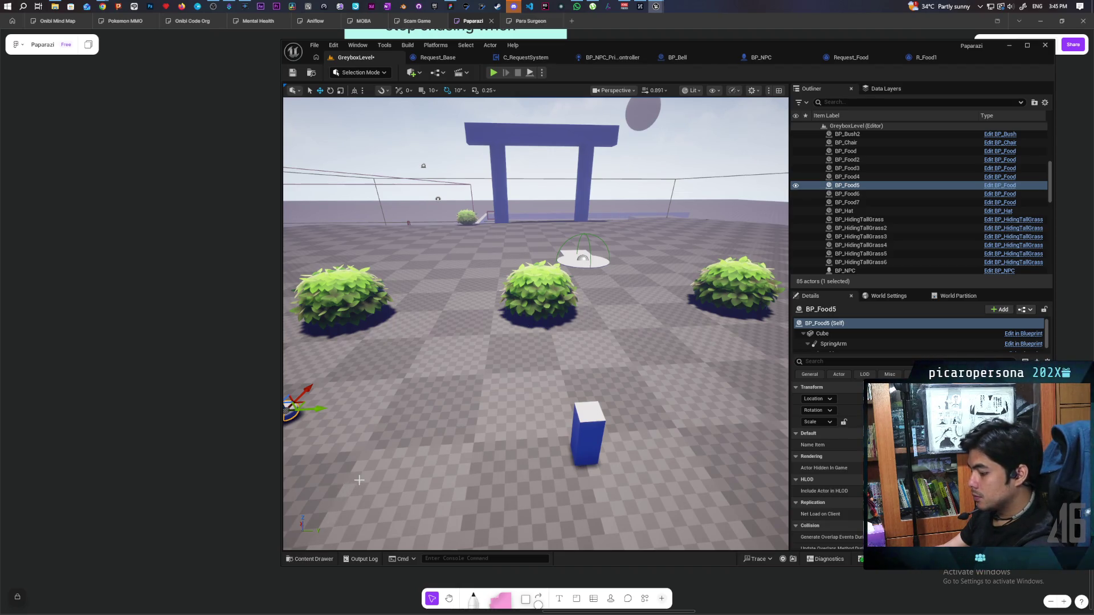
# - Drag BP_ObjectBase from the Content Drawer into the level beside the food and hat, then play
pyautogui.moveTo(391, 442); pyautogui.dragTo(389, 410)
pyautogui.hotkey('ctrl', 'space')
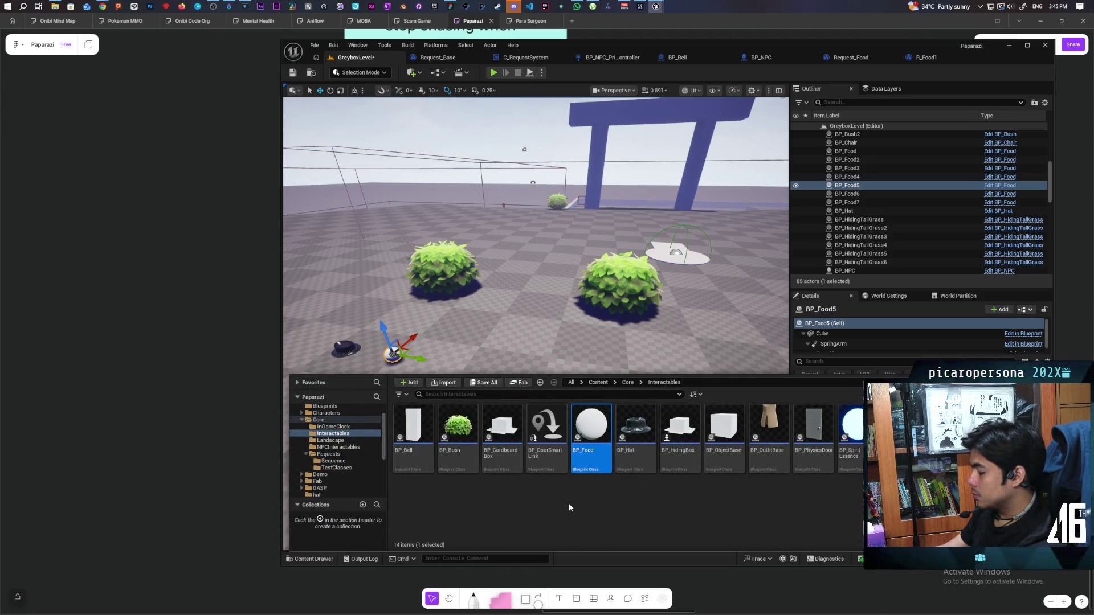
pyautogui.click(731, 462)
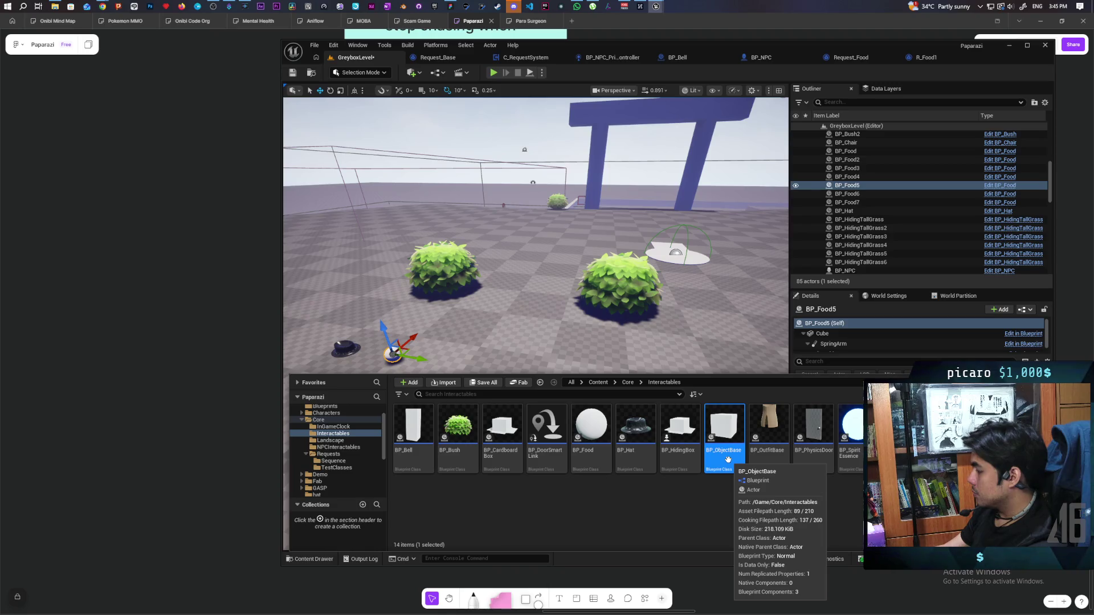
pyautogui.moveTo(727, 459)
pyautogui.mouseDown()
pyautogui.moveTo(712, 411)
pyautogui.moveTo(439, 347)
pyautogui.mouseUp()
pyautogui.click(493, 73)
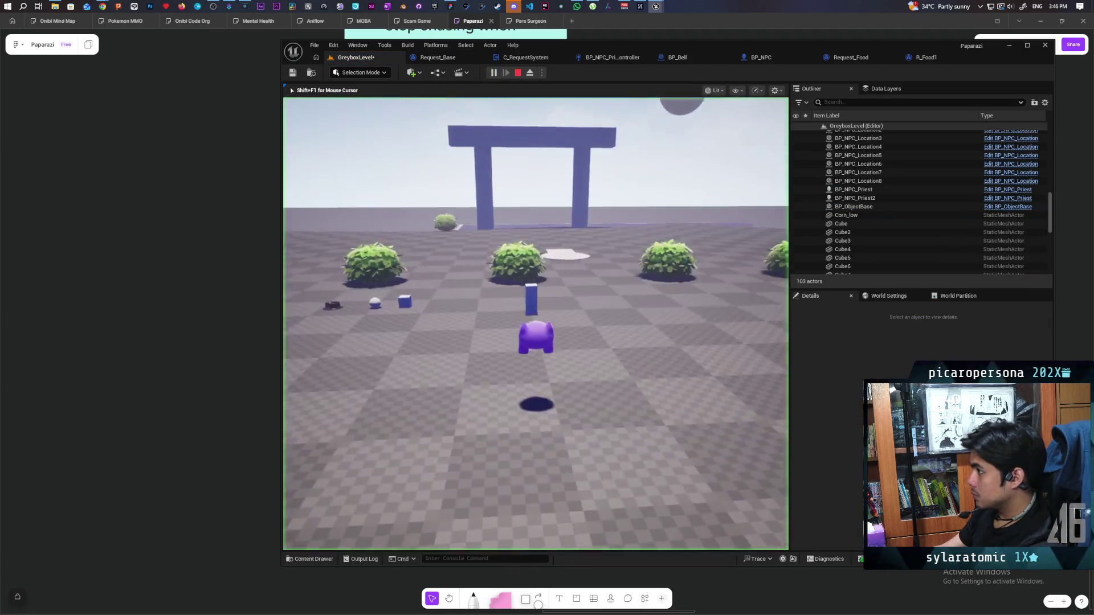
# - Walk toward the blue pillar and around the bush, backing off and turning to reveal the pillars
pyautogui.press('w')
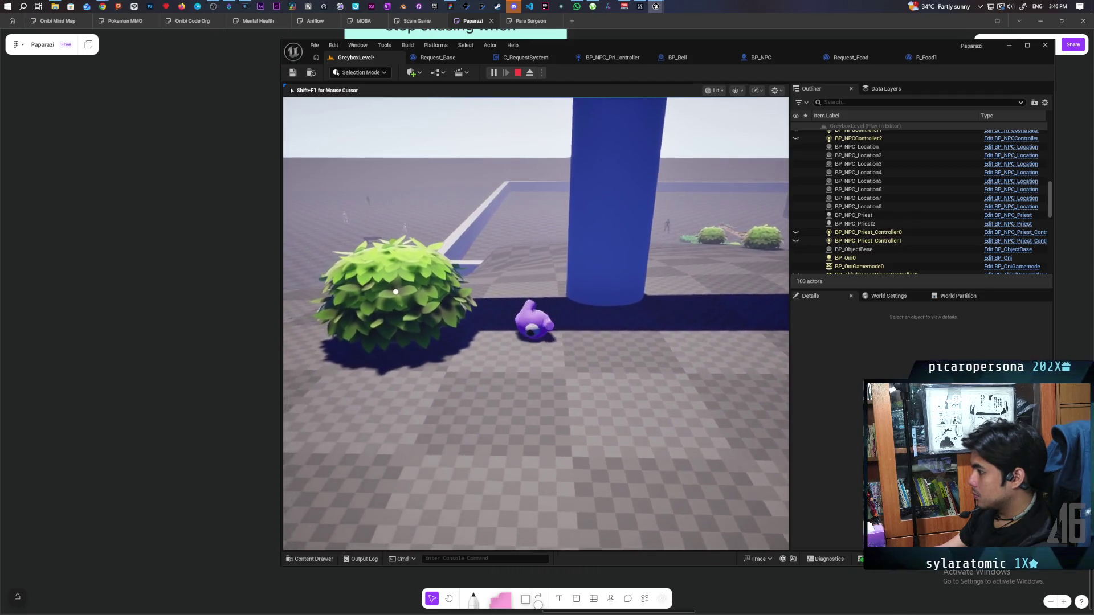
pyautogui.press('s')
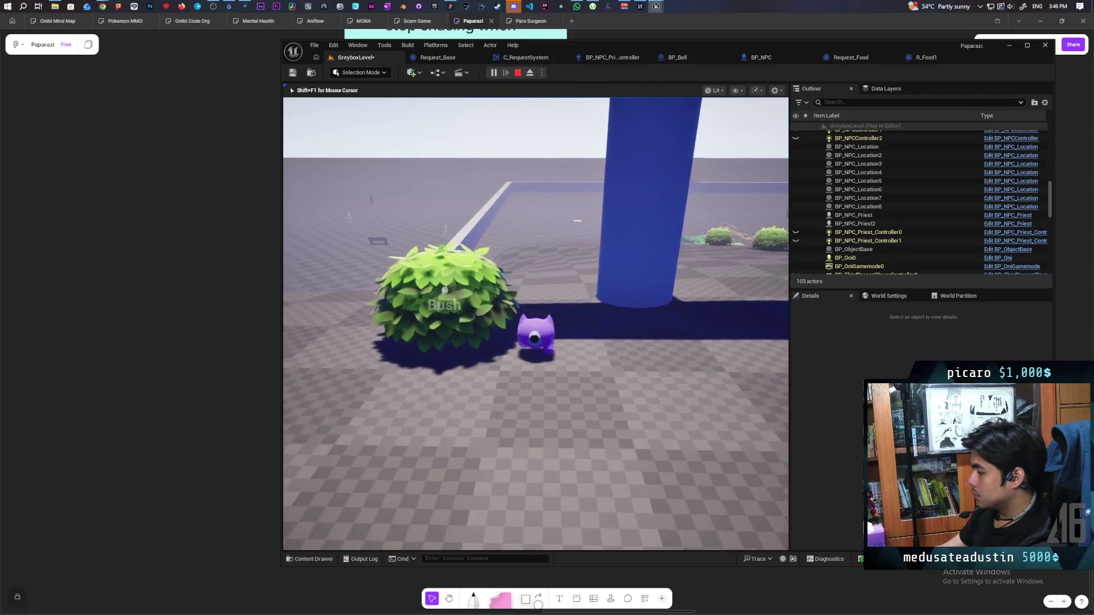
pyautogui.press('a')
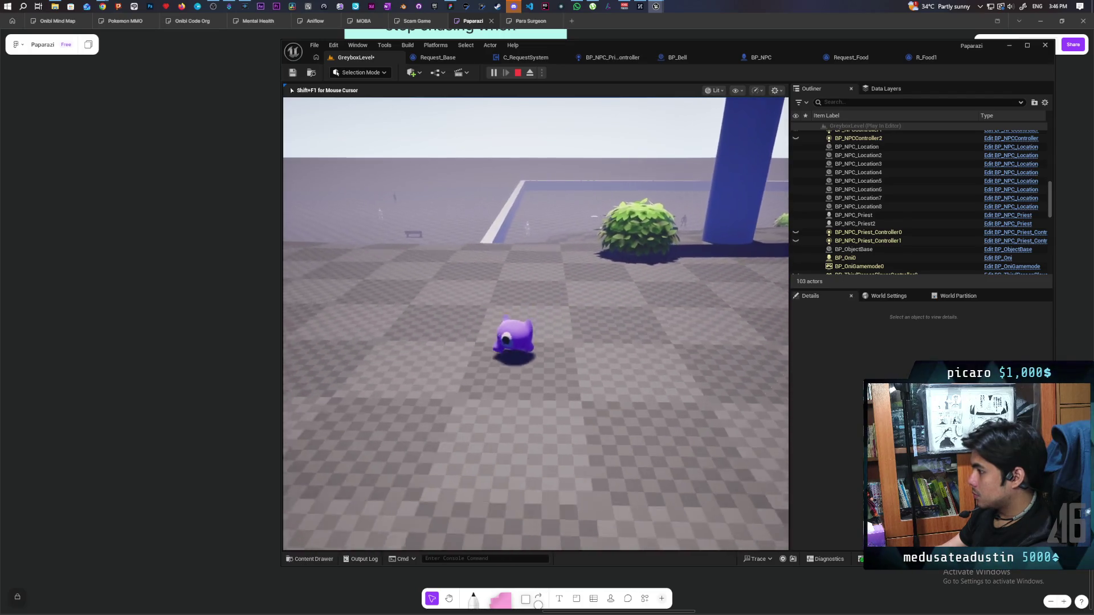
pyautogui.press('w')
pyautogui.press('w')
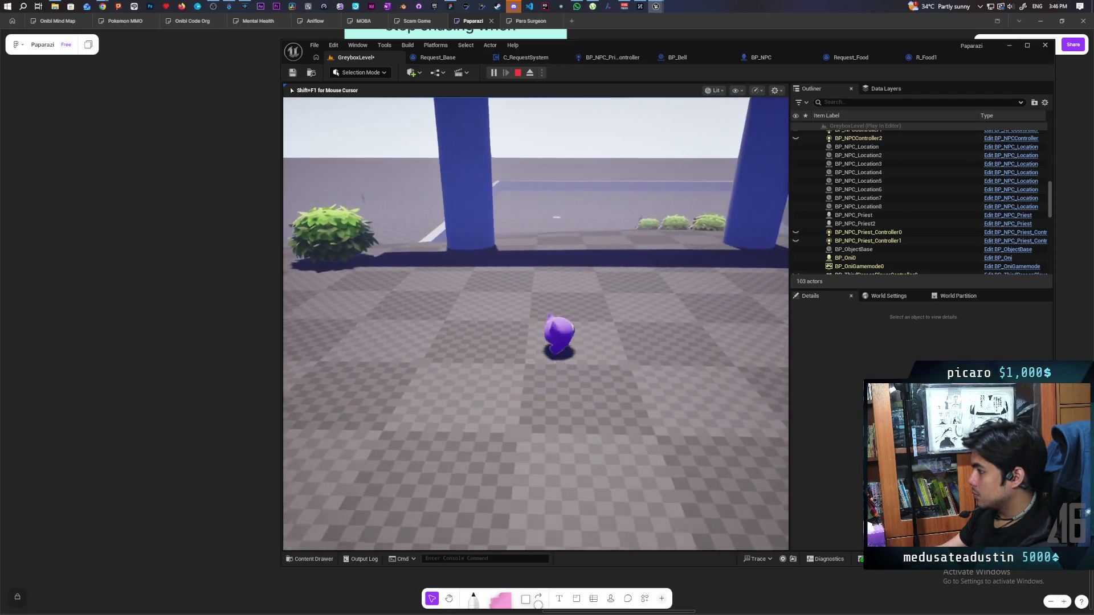
pyautogui.press('s')
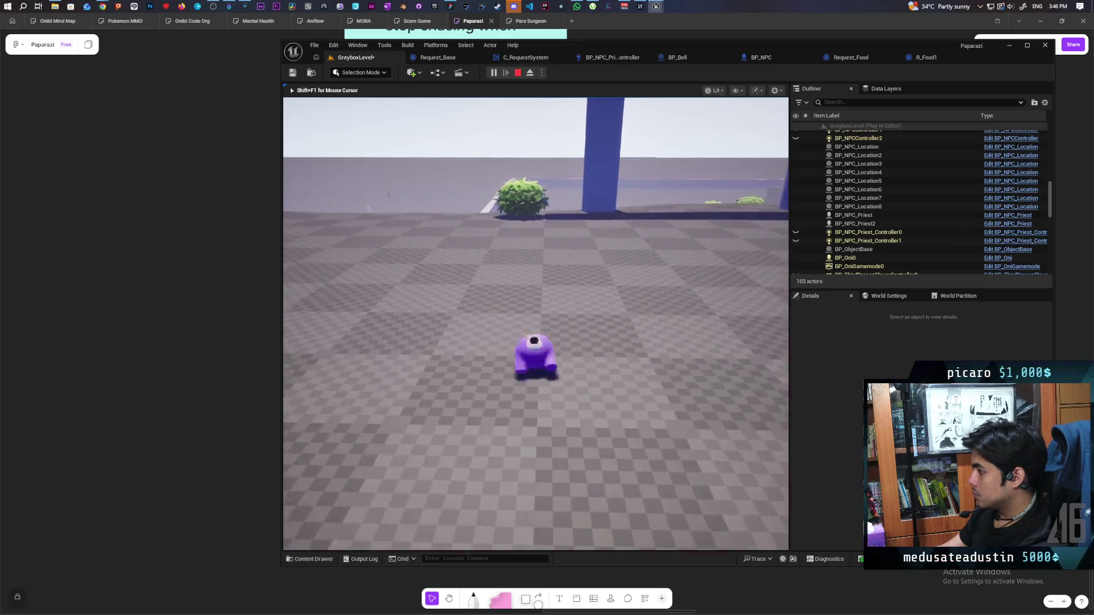
pyautogui.press('a')
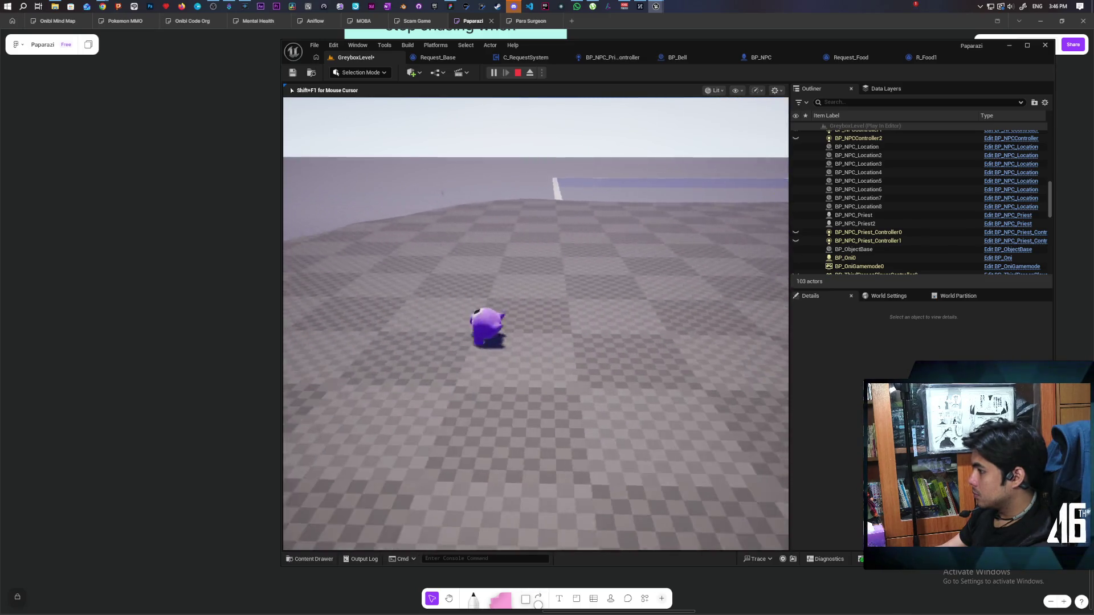
pyautogui.press('w')
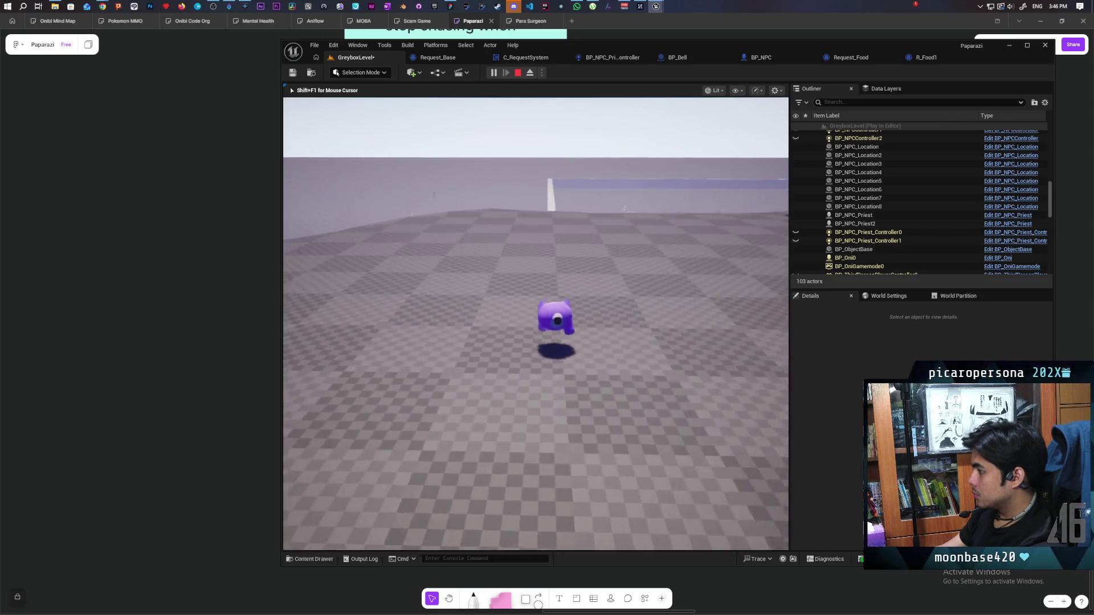
pyautogui.press('d')
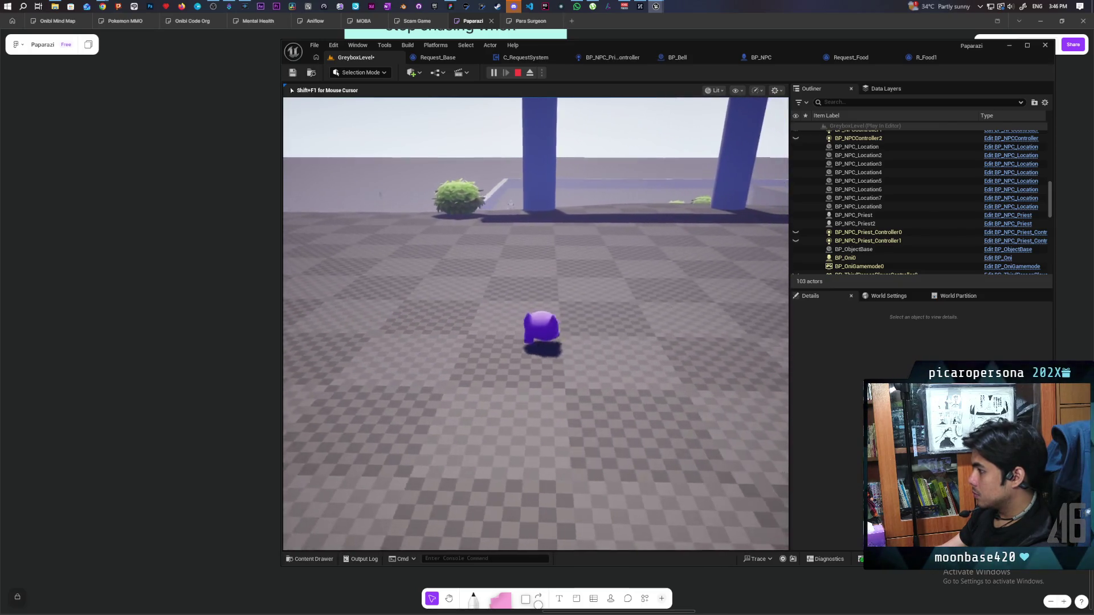
# - Run to a bush, then walk to an item and the white circular platform
pyautogui.press('w')
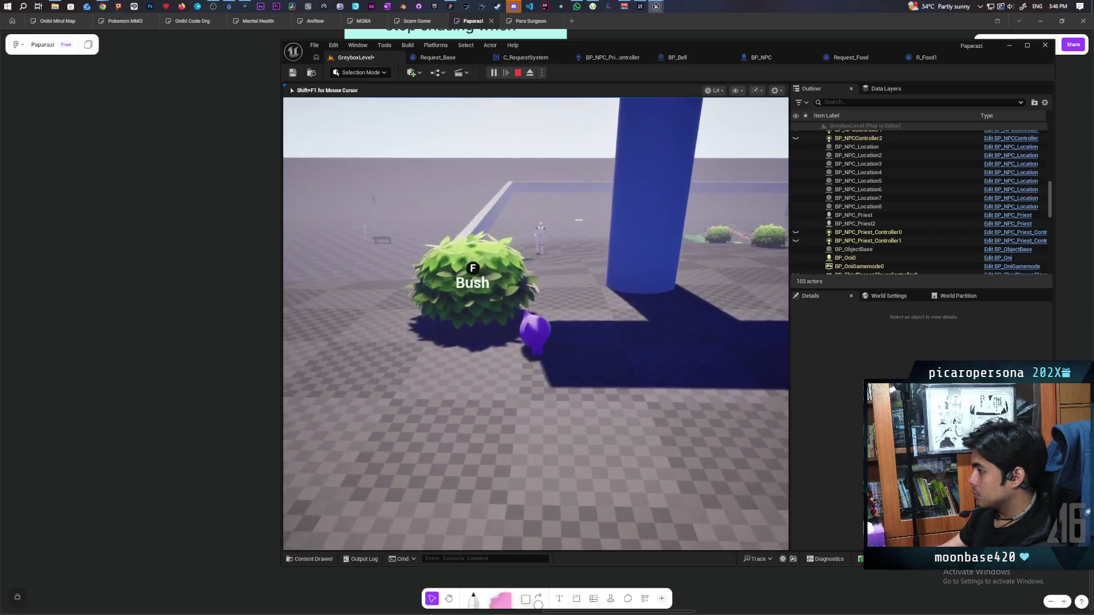
pyautogui.press('s')
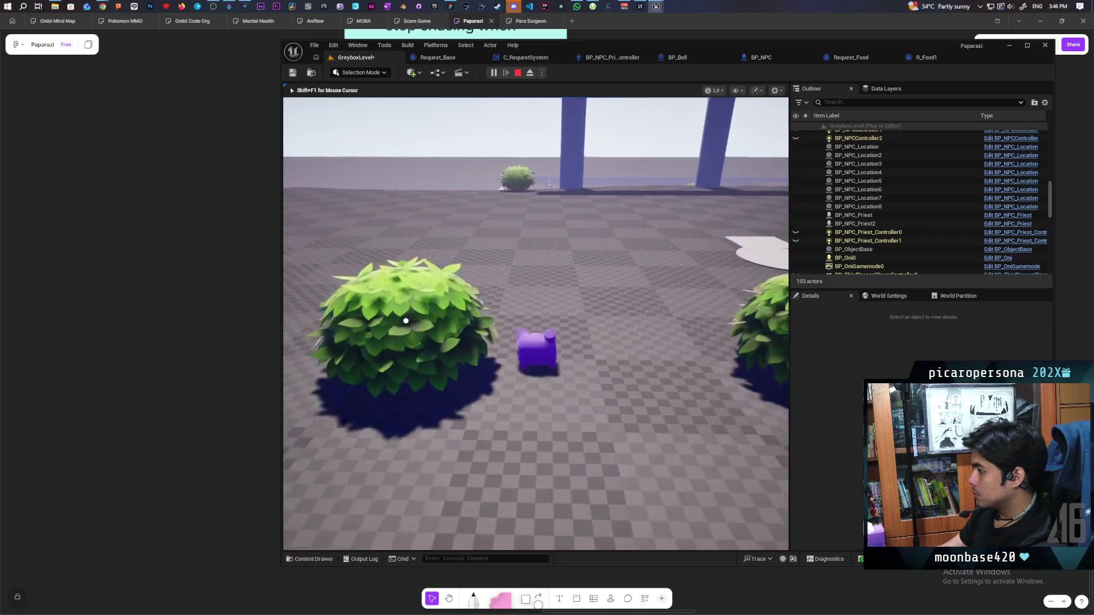
pyautogui.press('w')
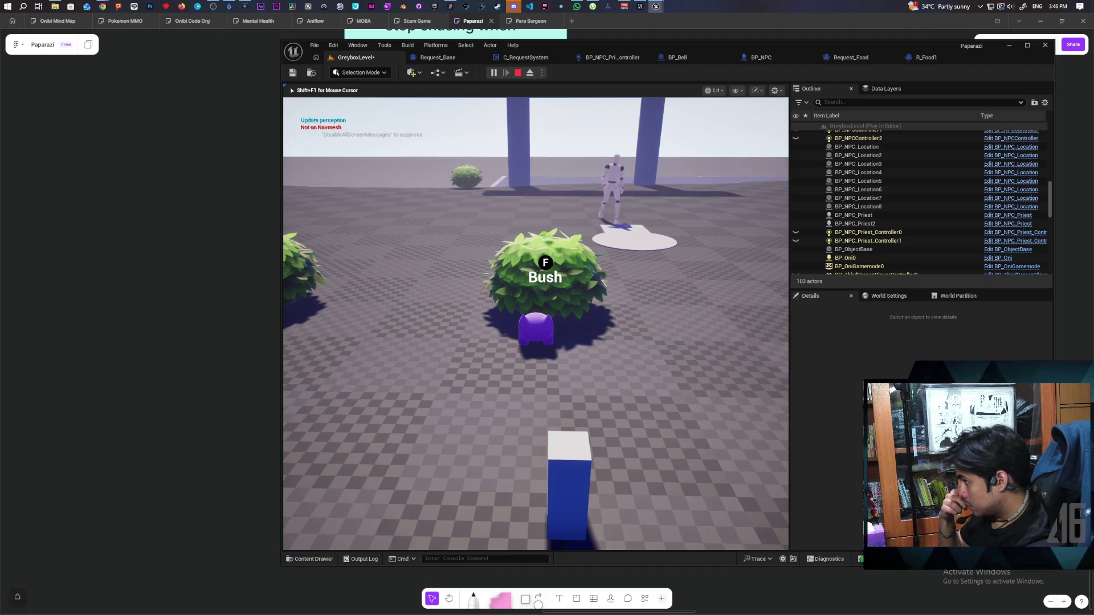
pyautogui.press('s')
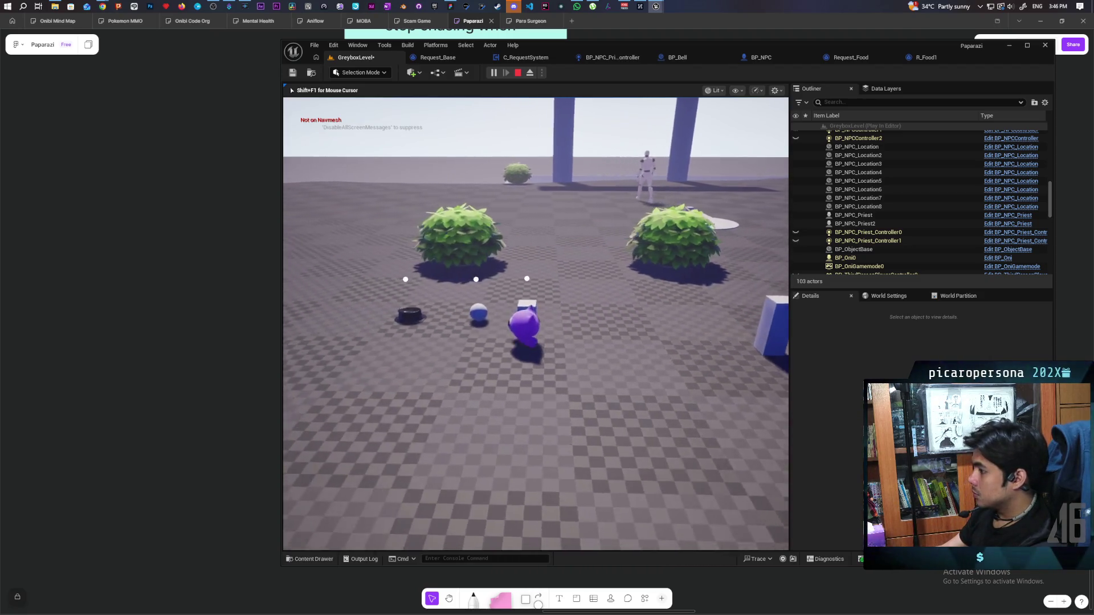
pyautogui.press('w')
pyautogui.press('w')
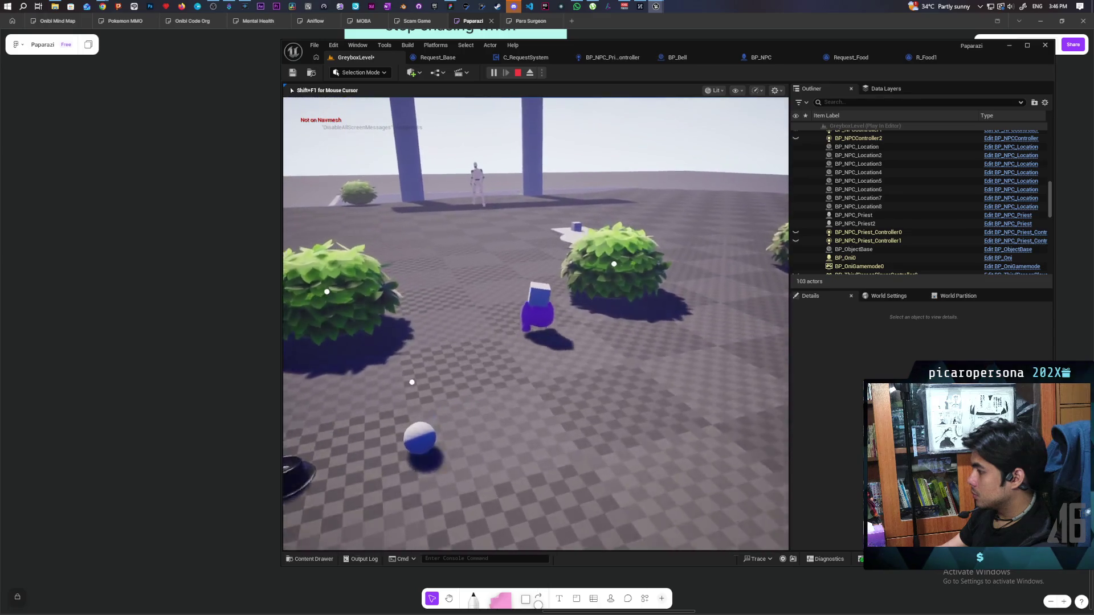
pyautogui.press('w')
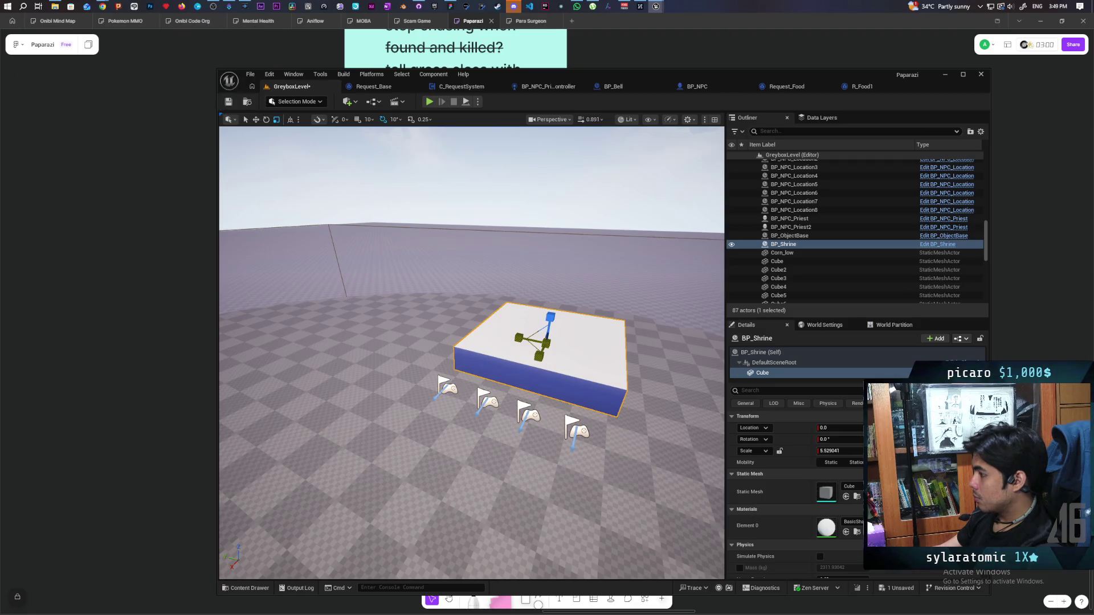
# - Enlarge the shrine base box and add a Cube1 component under DefaultSceneRoot
pyautogui.moveTo(546, 342); pyautogui.dragTo(654, 399)
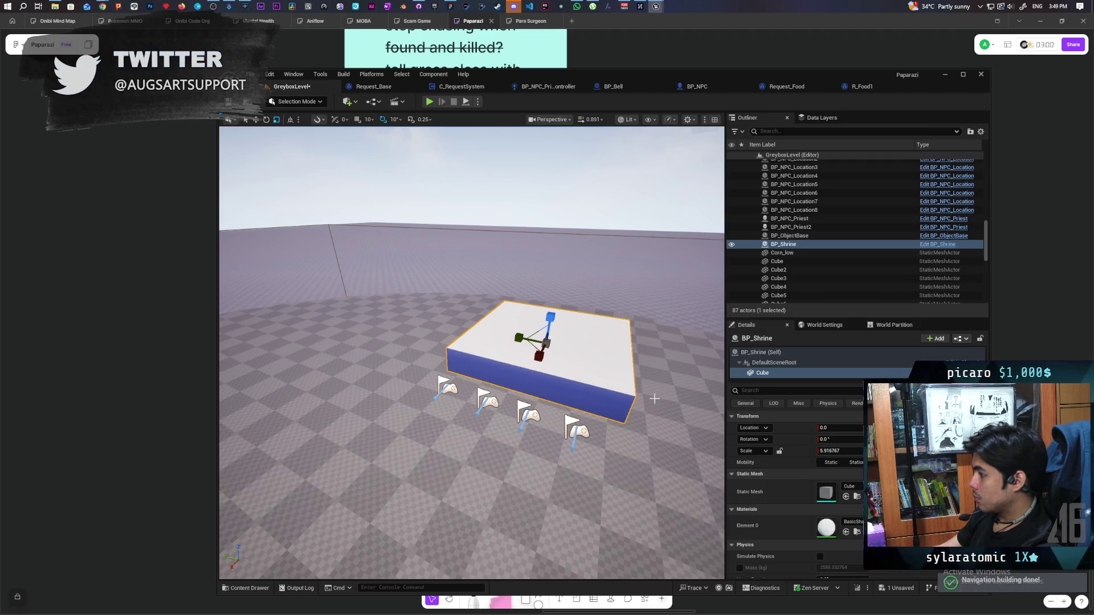
pyautogui.click(815, 373)
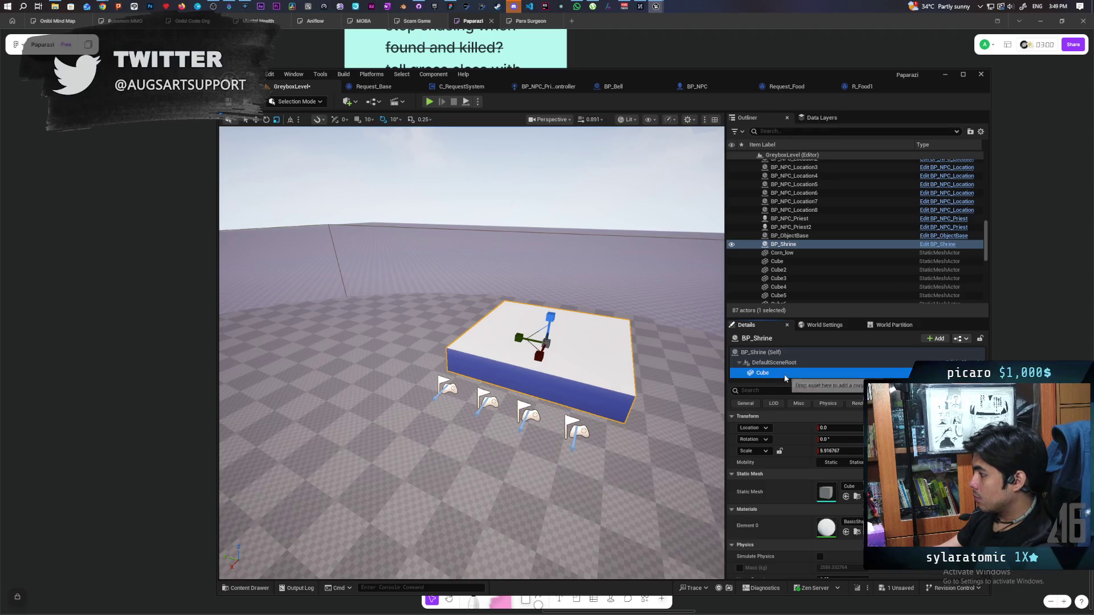
pyautogui.click(843, 363)
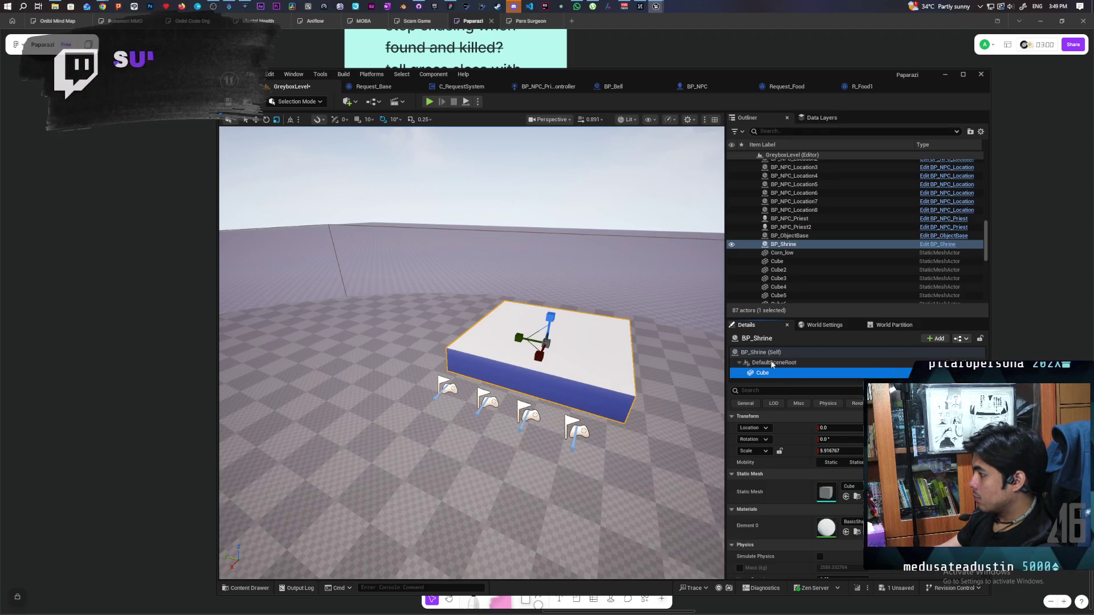
pyautogui.click(934, 338)
pyautogui.write('cube')
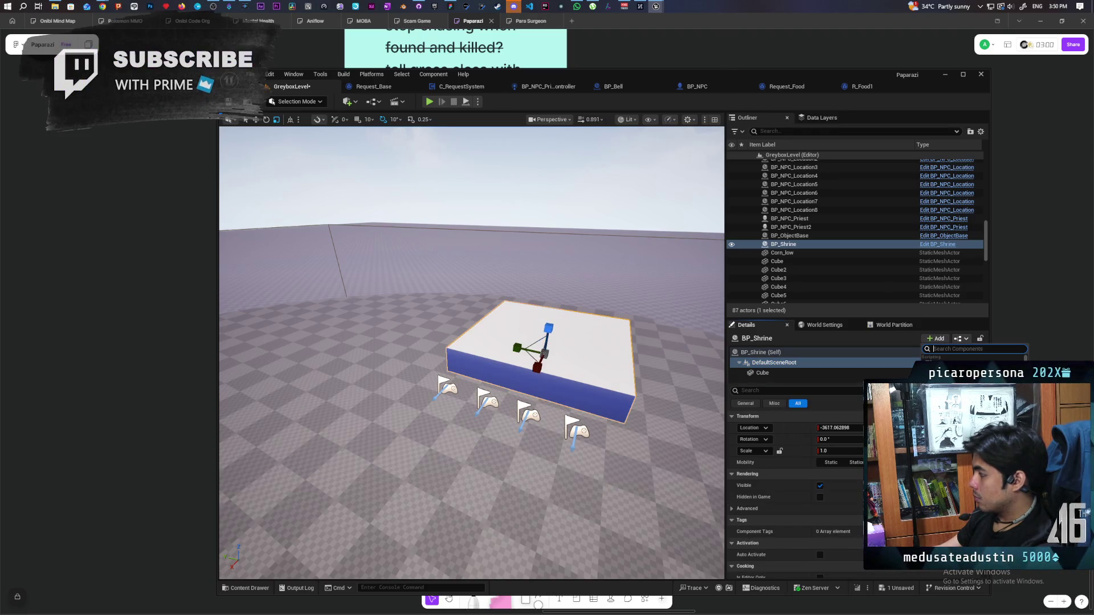
pyautogui.press('Return')
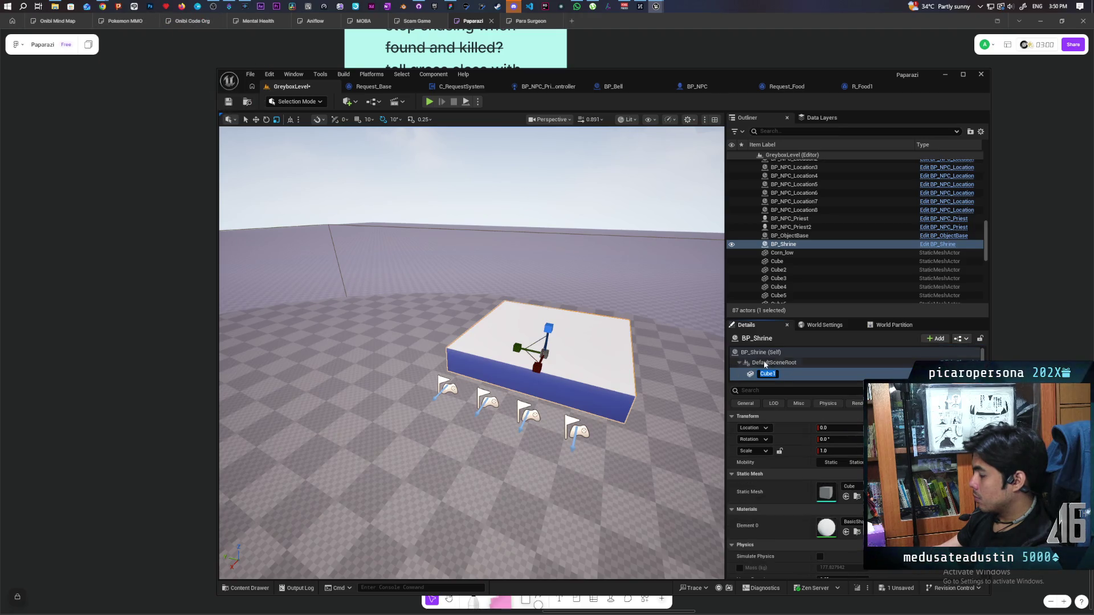
pyautogui.press('Return')
# - Raise a small cube out of the shrine top and scale it into a wide upper tier
pyautogui.moveTo(546, 341); pyautogui.dragTo(530, 267)
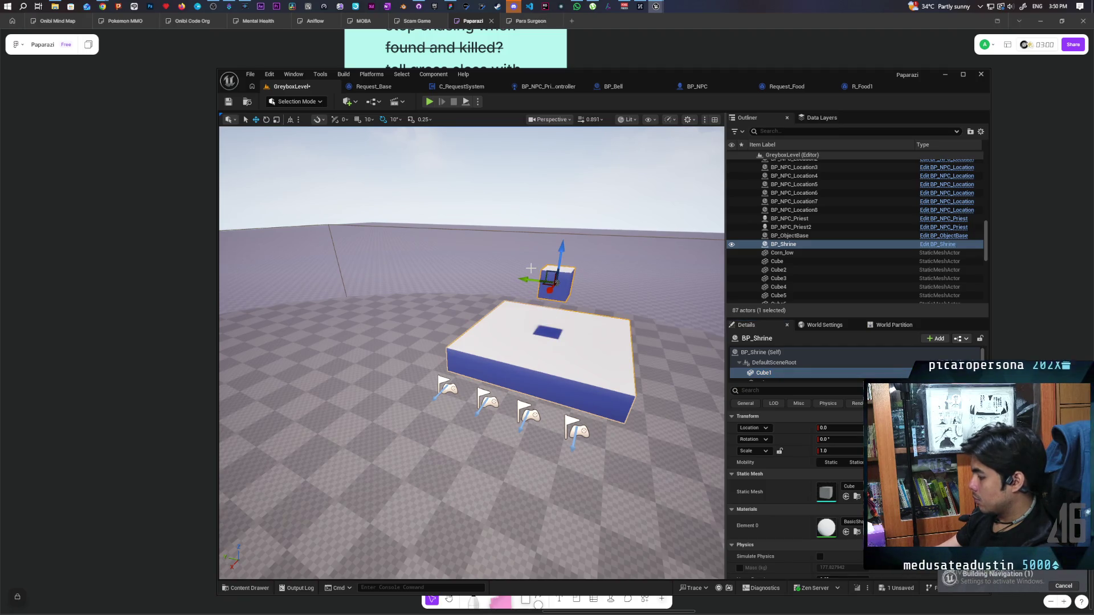
pyautogui.press('Delete')
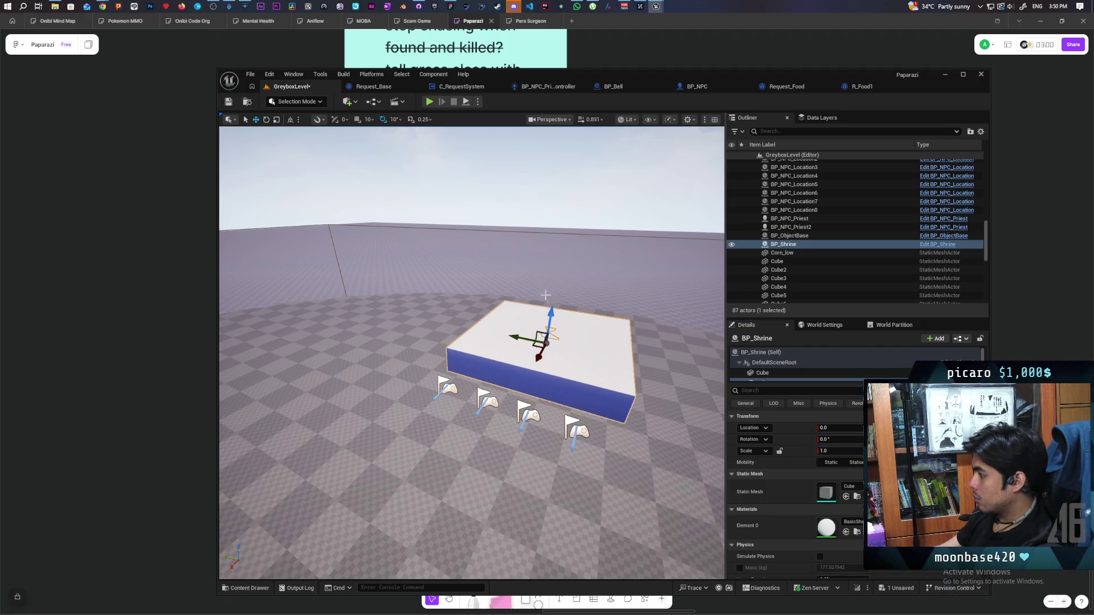
pyautogui.moveTo(550, 322); pyautogui.dragTo(554, 298)
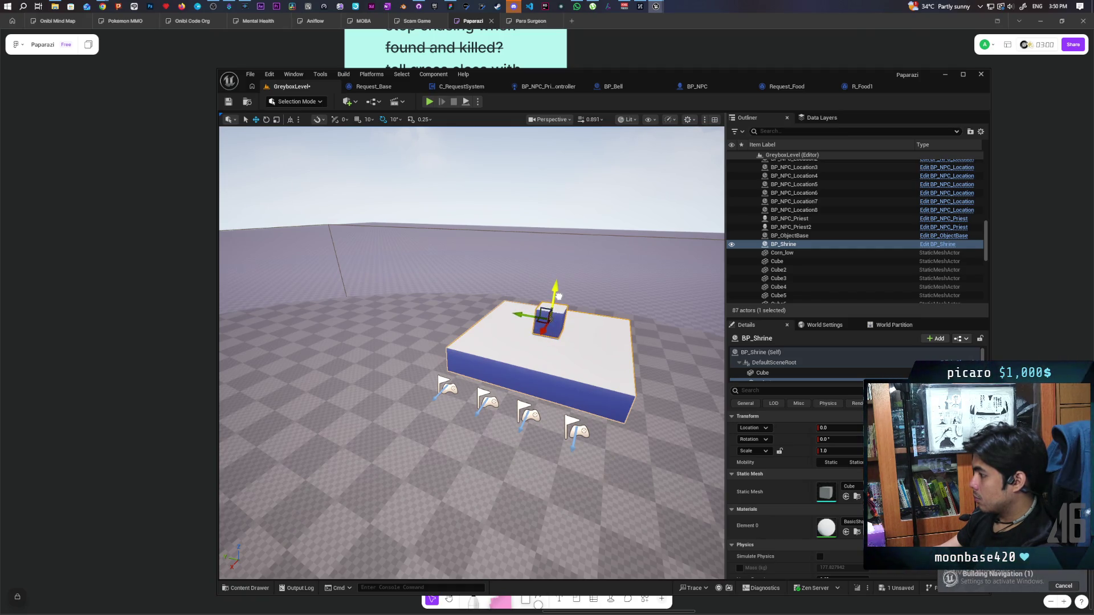
pyautogui.press('e')
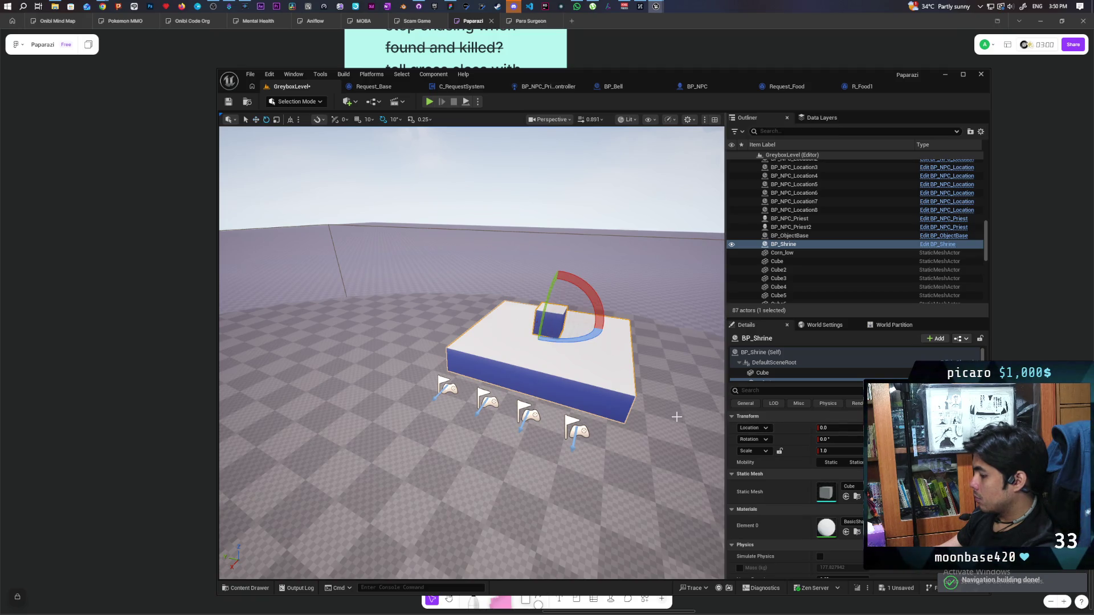
pyautogui.press('r')
pyautogui.moveTo(537, 323); pyautogui.dragTo(553, 271)
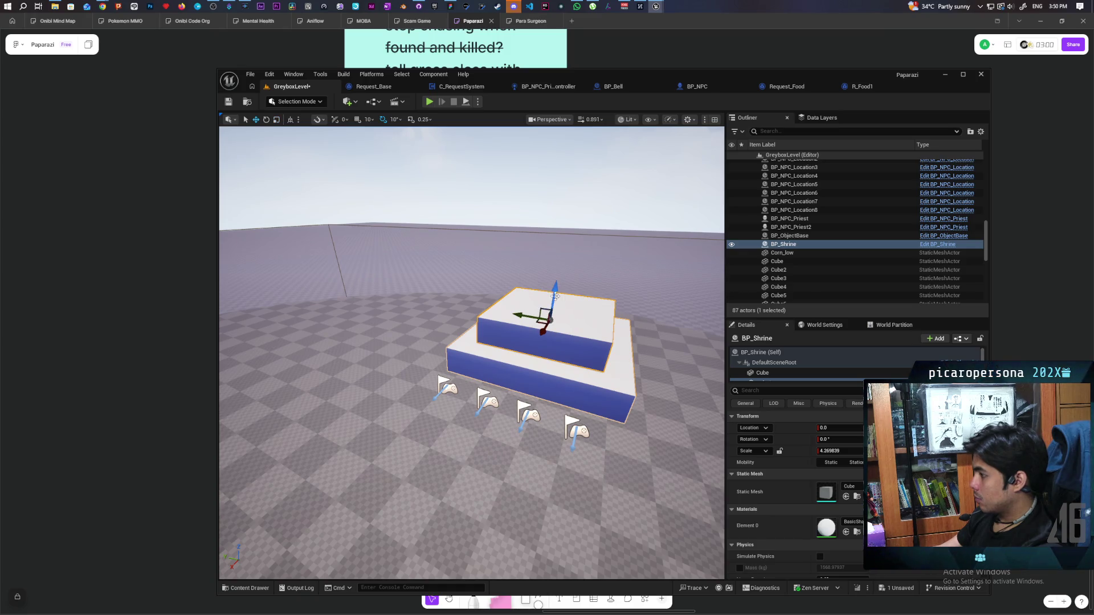
# - Duplicate the tier higher and shrink the top copy to about 2.9 scale
pyautogui.moveTo(556, 295)
pyautogui.mouseDown()
pyautogui.moveTo(559, 258)
pyautogui.moveTo(561, 270)
pyautogui.mouseUp()
pyautogui.press('e')
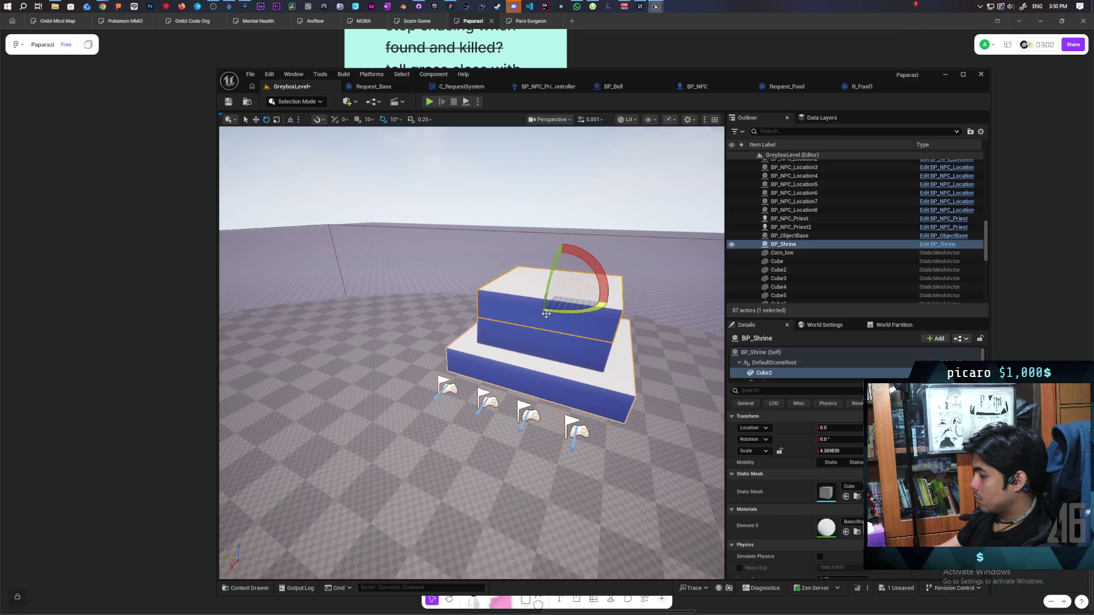
pyautogui.press('w')
pyautogui.press('e')
pyautogui.press('r')
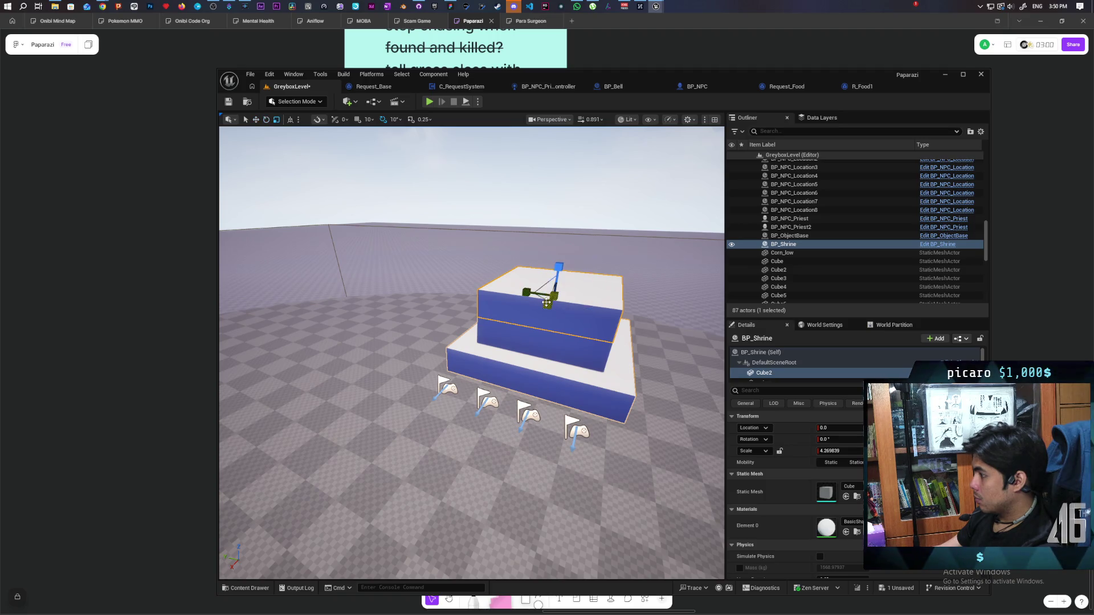
pyautogui.moveTo(542, 296); pyautogui.dragTo(528, 302)
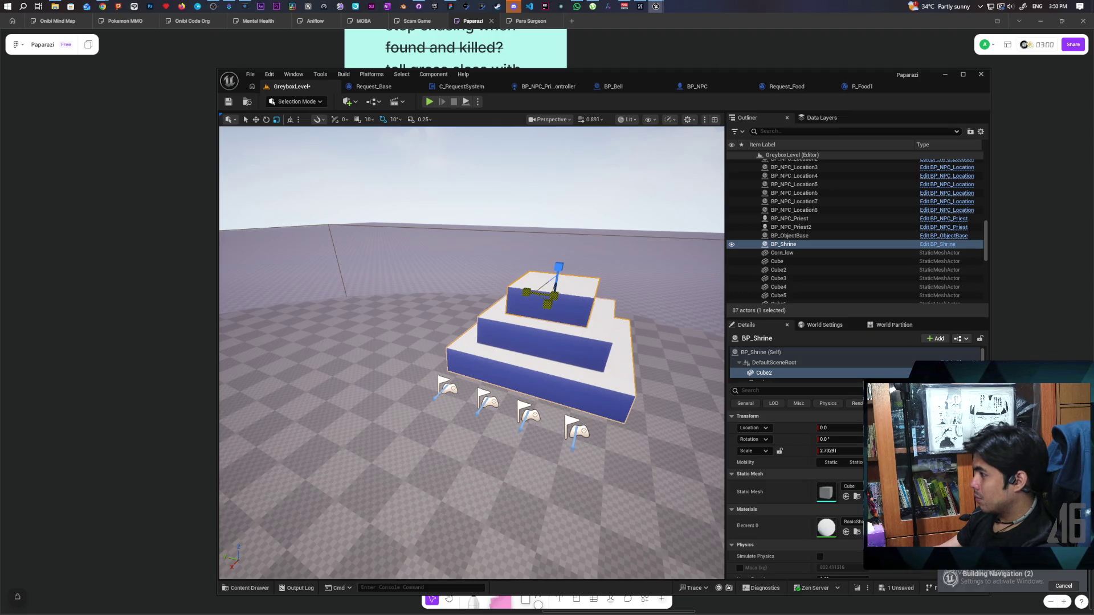
# - Save the level and apply the instance changes to the BP_Shrine Blueprint
pyautogui.hotkey('ctrl', 's')
pyautogui.press('w')
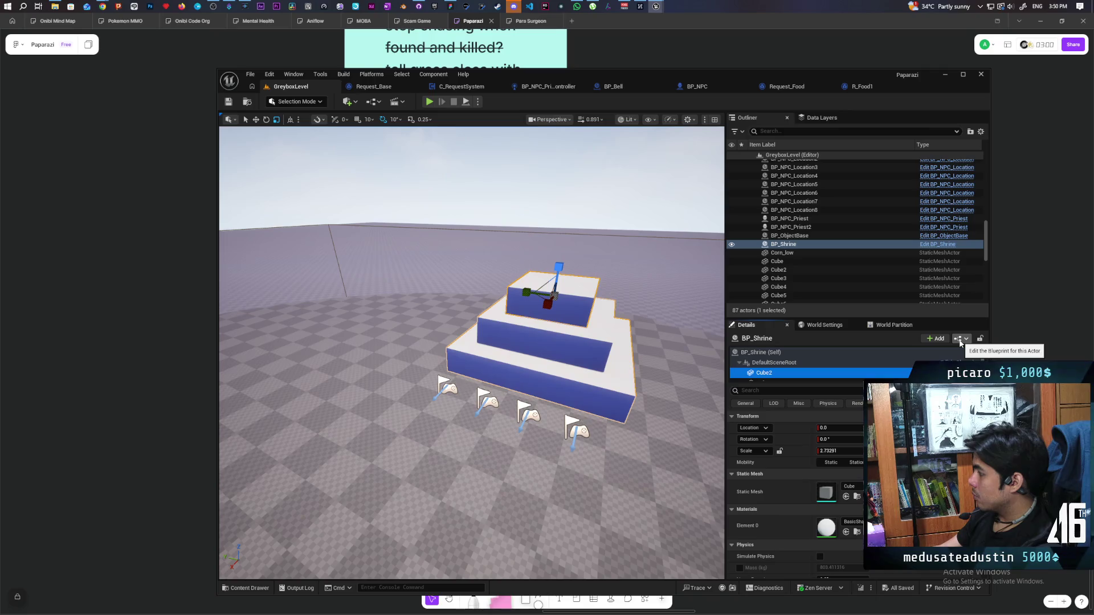
pyautogui.click(966, 340)
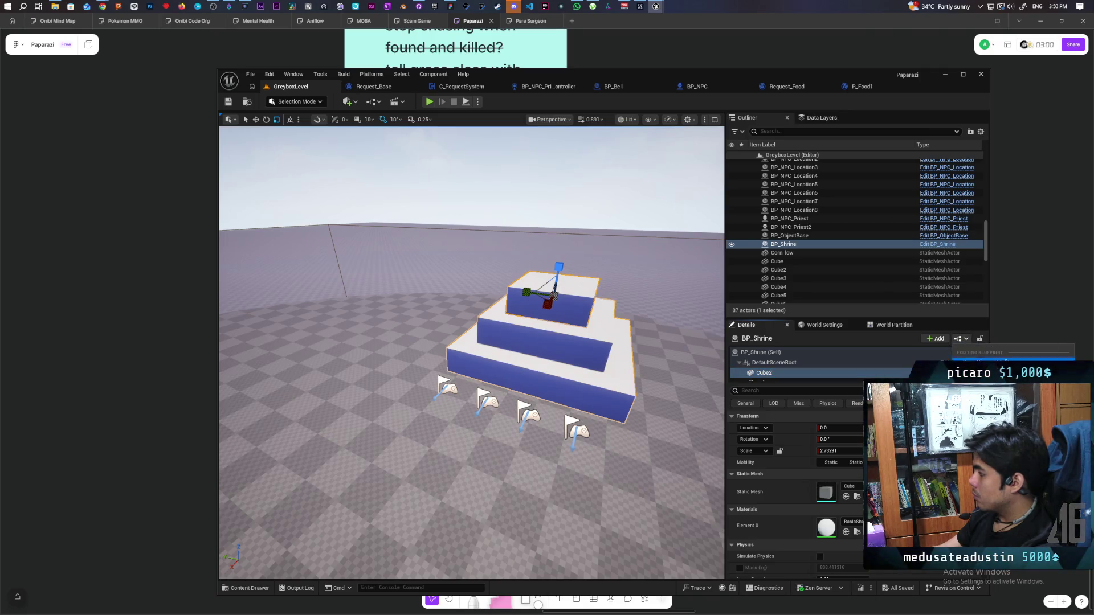
pyautogui.click(991, 363)
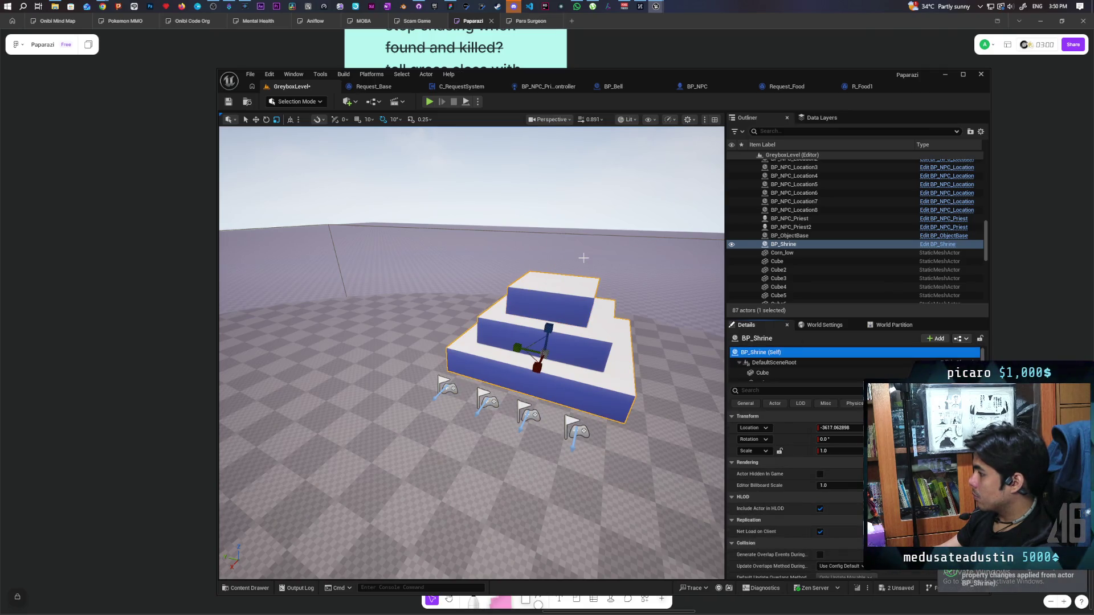
# - Save the level, open BP_Shrine, and select Cube1 and Cube2
pyautogui.click(227, 103)
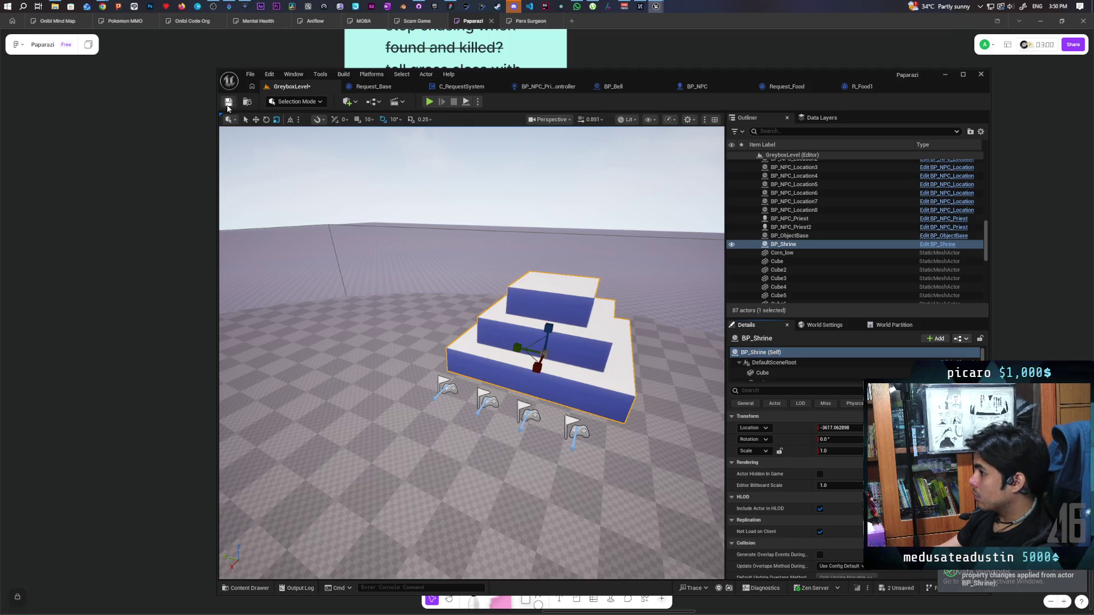
pyautogui.click(933, 245)
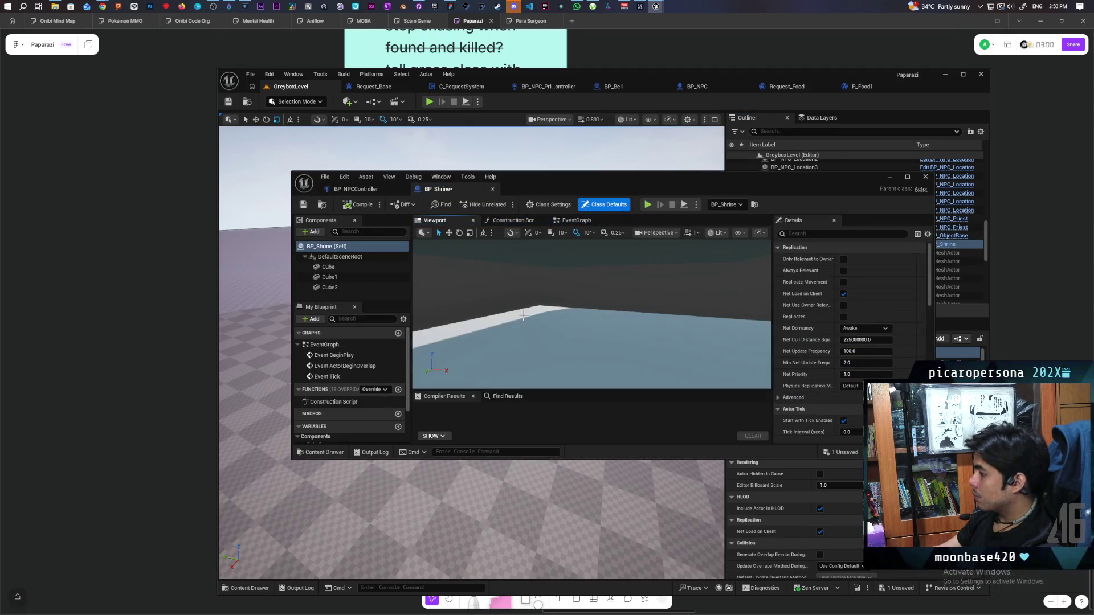
pyautogui.scroll(2, 525, 322)
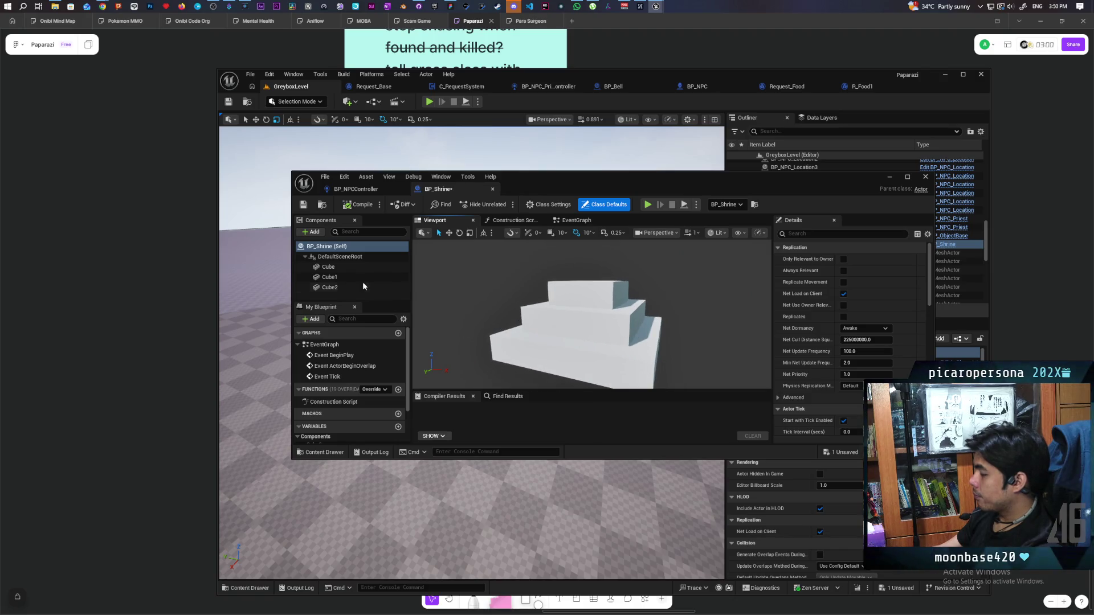
pyautogui.click(335, 277)
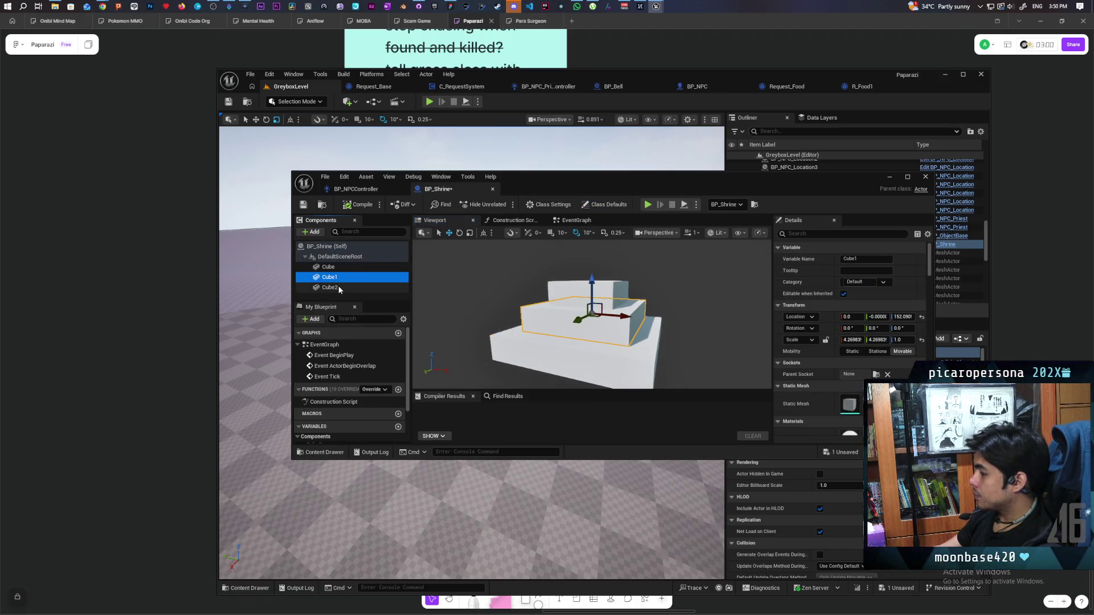
pyautogui.keyDown('ctrl'); pyautogui.click(336, 288); pyautogui.keyUp('ctrl')
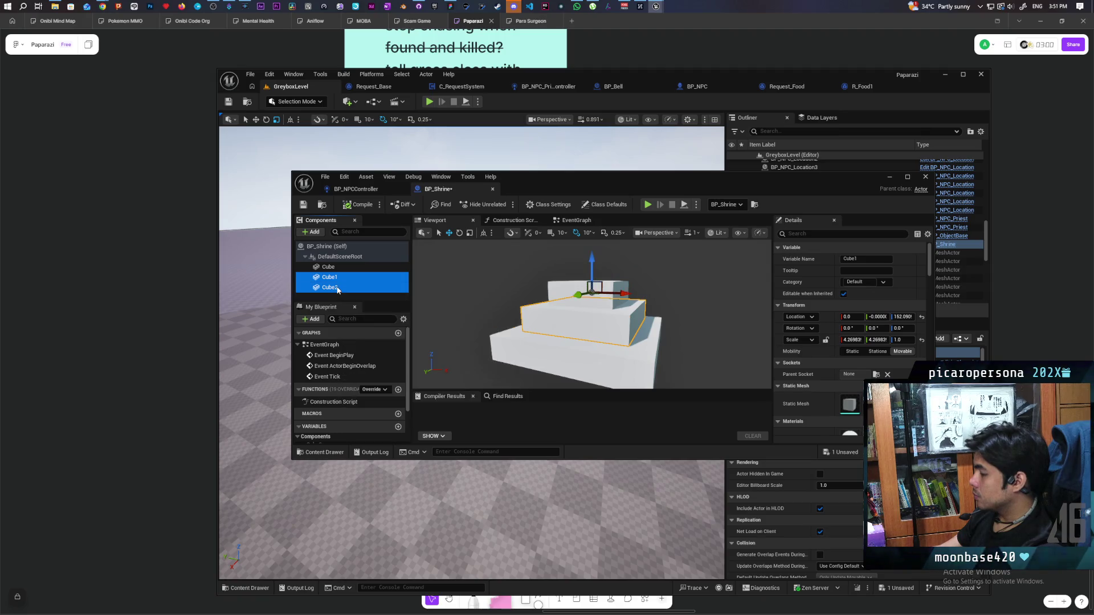
# - Filter Details by 'visi', uncheck Visible for both cubes, and compile
pyautogui.click(797, 233)
pyautogui.write('visi')
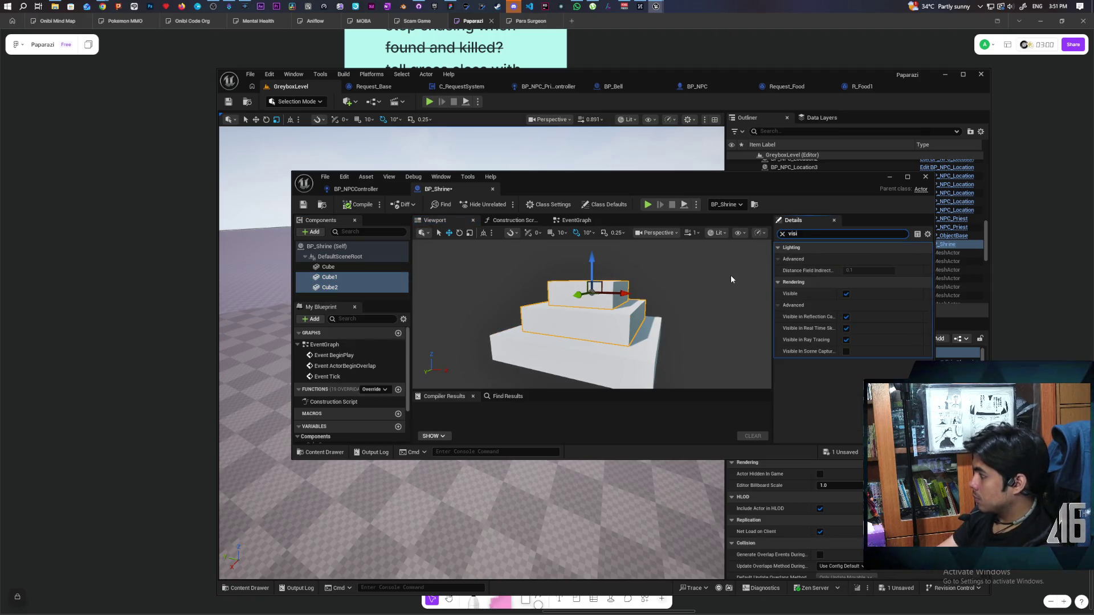
pyautogui.click(845, 294)
pyautogui.click(359, 206)
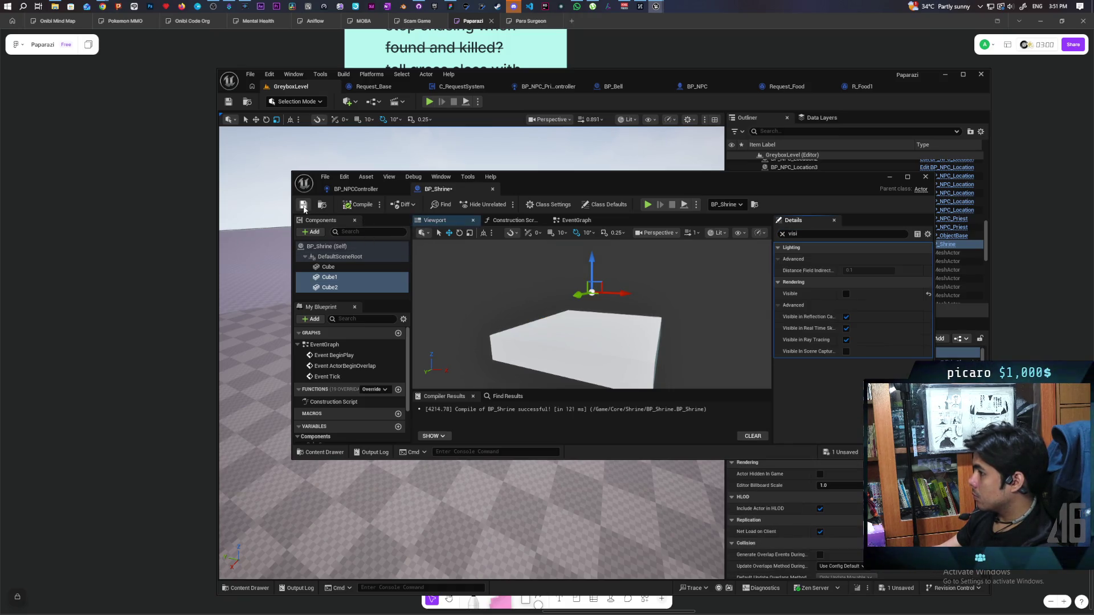
pyautogui.moveTo(572, 185)
pyautogui.mouseDown()
pyautogui.moveTo(541, 435)
pyautogui.moveTo(527, 276)
pyautogui.moveTo(544, 204)
pyautogui.mouseUp()
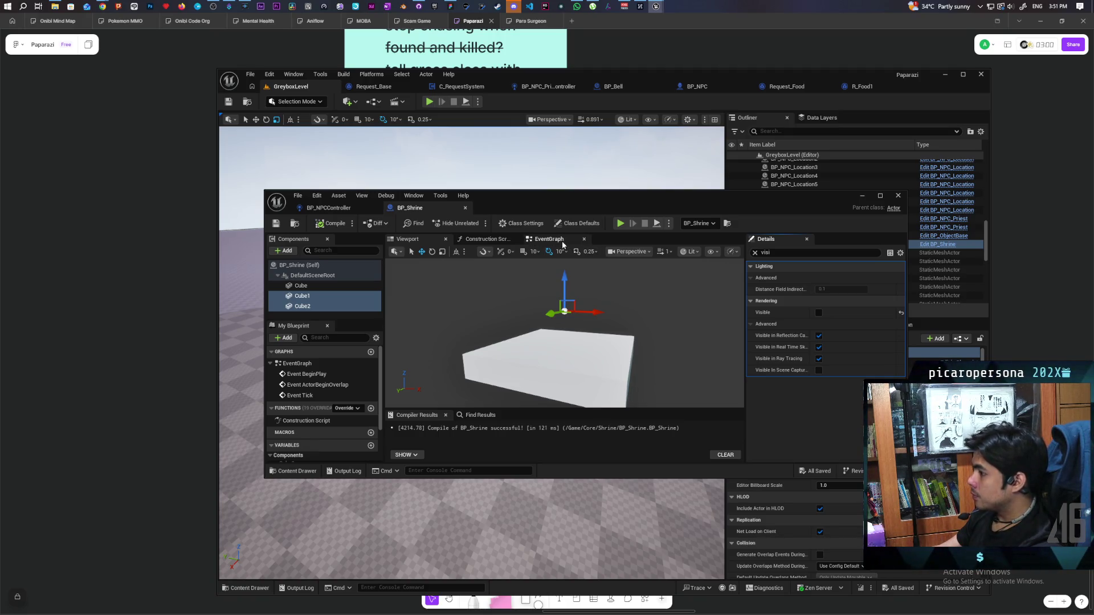
# - Add a function named Upgrade Shrine to BP_Shrine and save the Blueprint
pyautogui.scroll(-2, 336, 402)
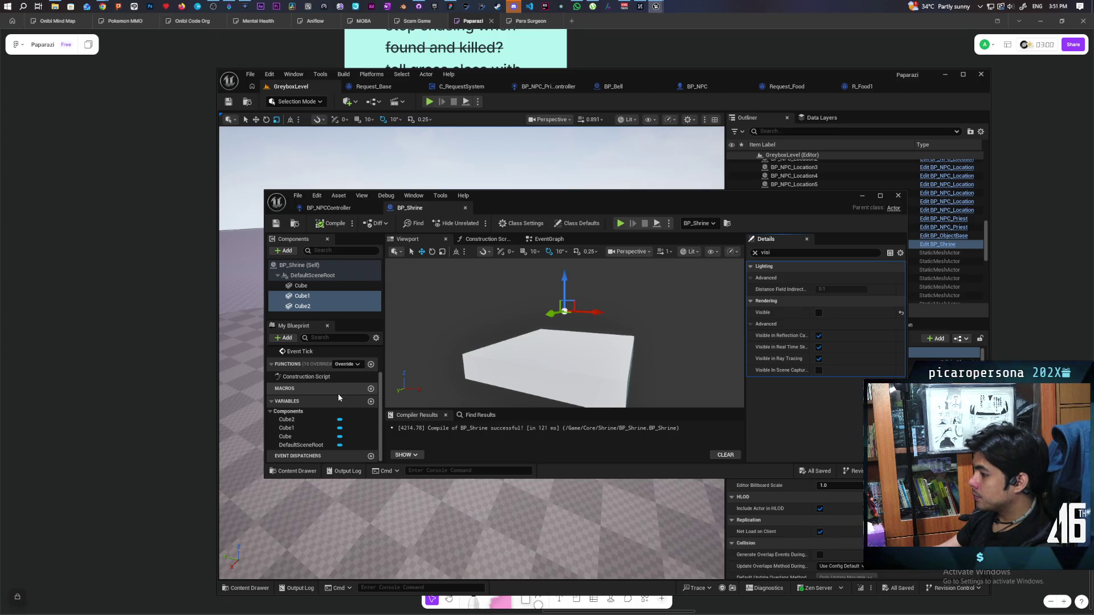
pyautogui.scroll(1, 337, 398)
pyautogui.click(370, 379)
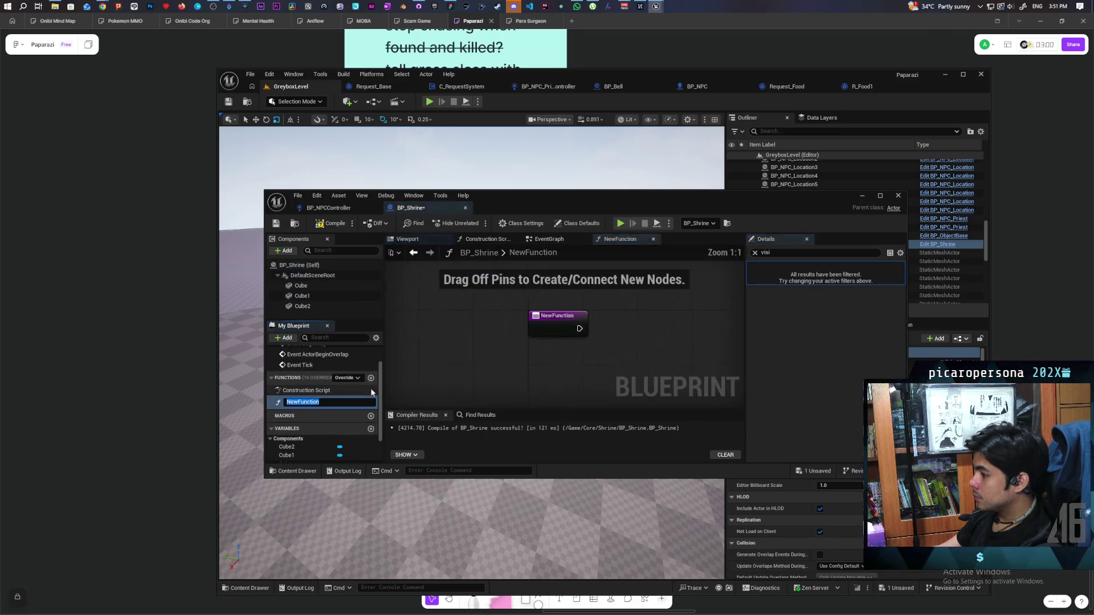
pyautogui.write('Upgrade')
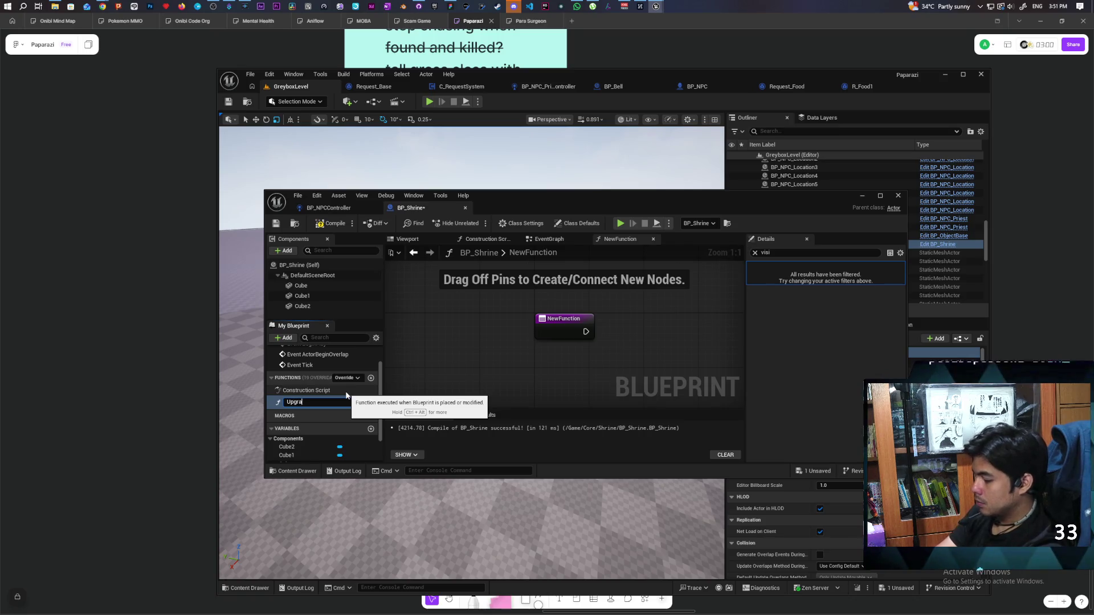
pyautogui.write(' Shrine')
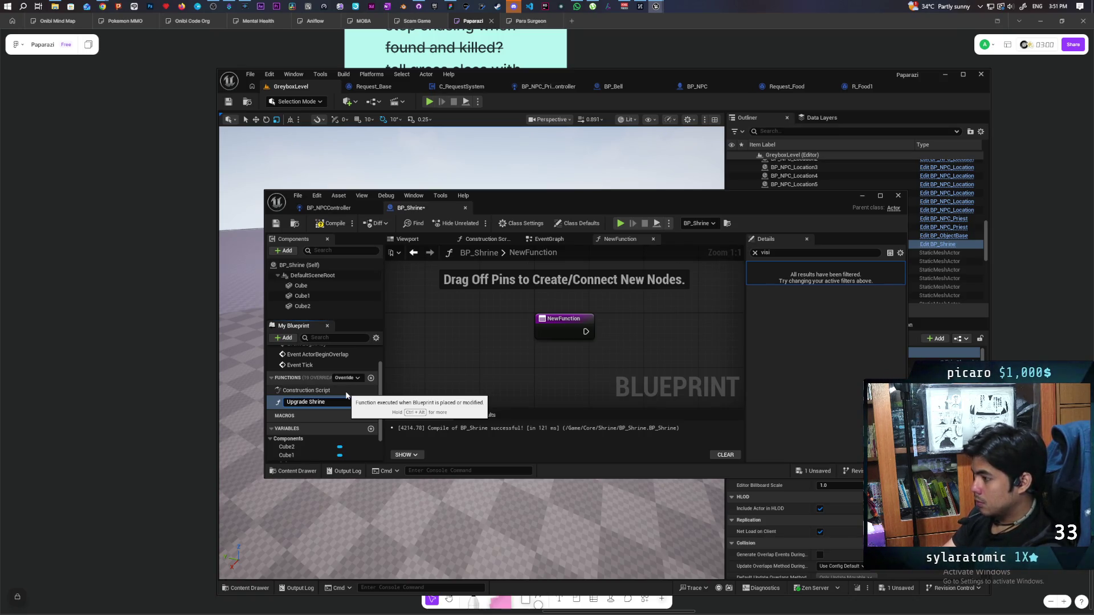
pyautogui.press('Return')
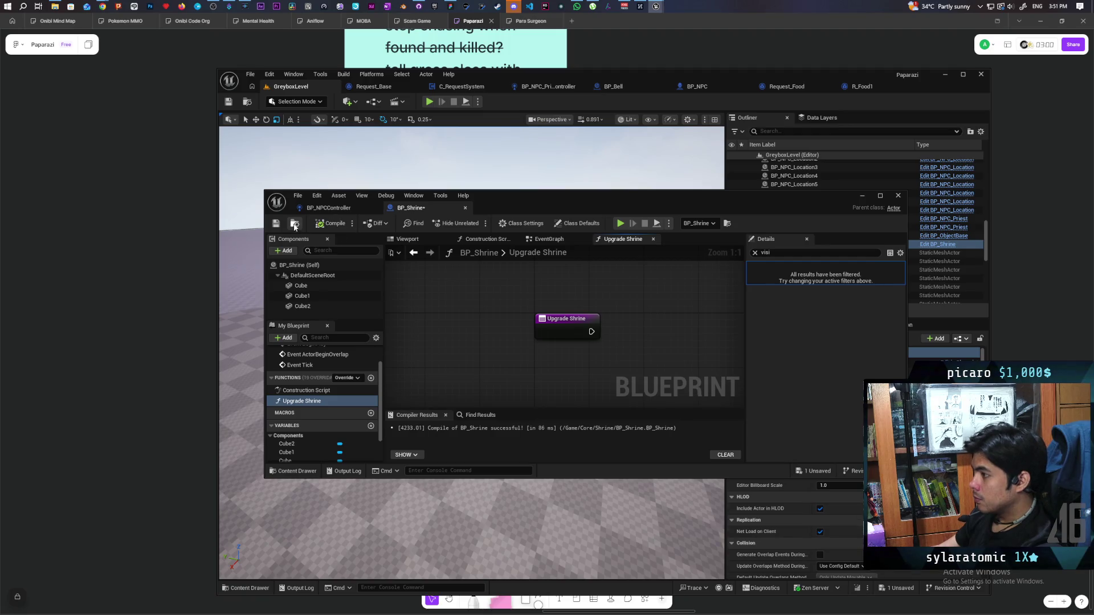
pyautogui.click(276, 225)
# - Pan the function graph and add a new variable to BP_Shrine
pyautogui.moveTo(525, 328)
pyautogui.mouseDown()
pyautogui.moveTo(488, 309)
pyautogui.moveTo(422, 310)
pyautogui.moveTo(423, 319)
pyautogui.moveTo(425, 311)
pyautogui.mouseUp()
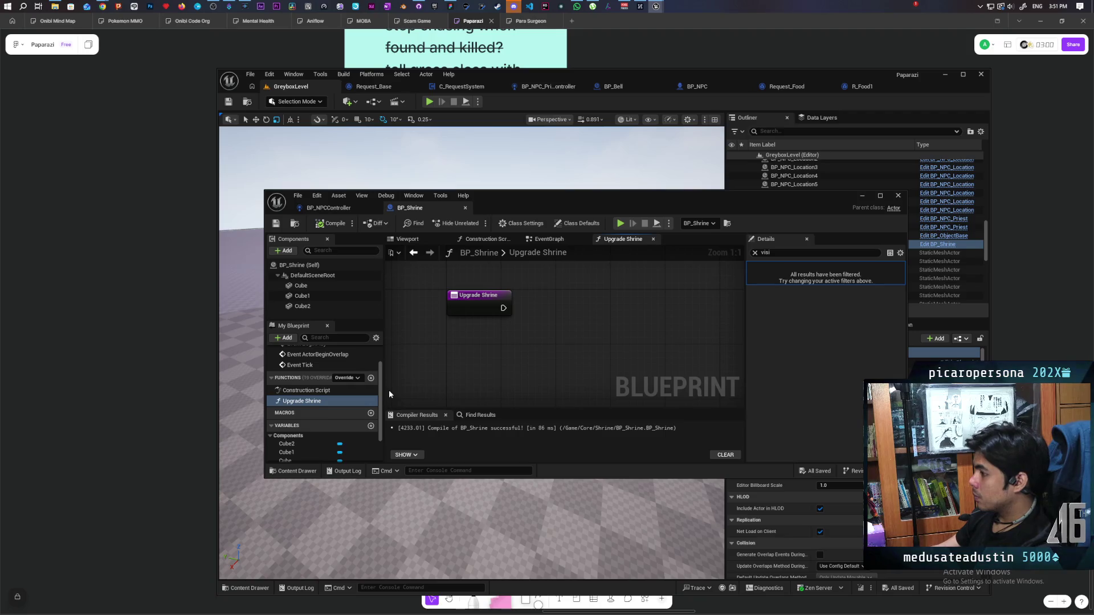
pyautogui.scroll(-3, 328, 439)
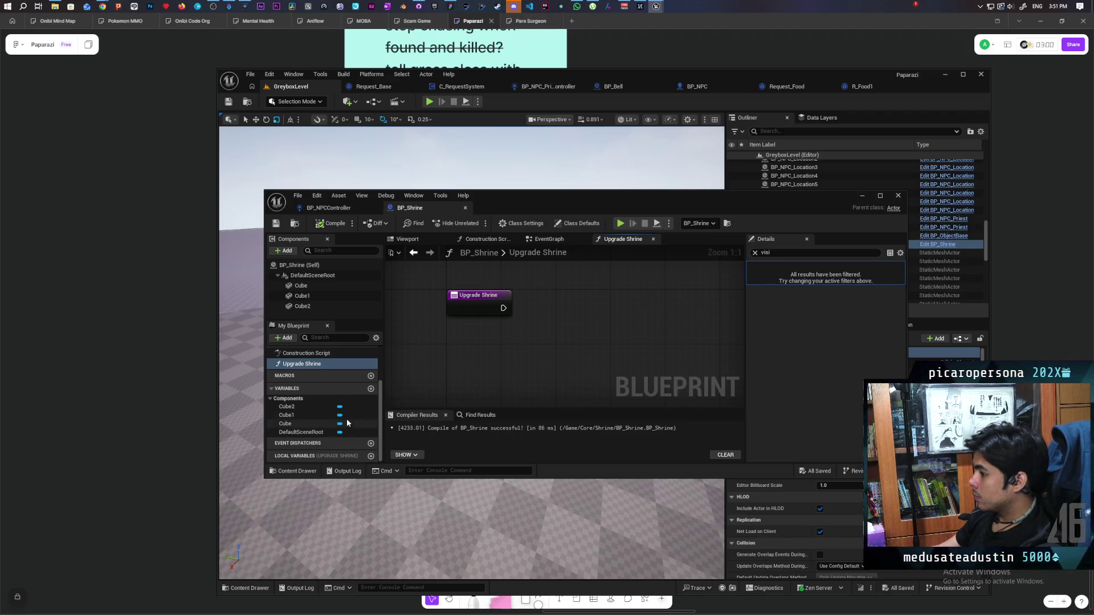
pyautogui.click(371, 388)
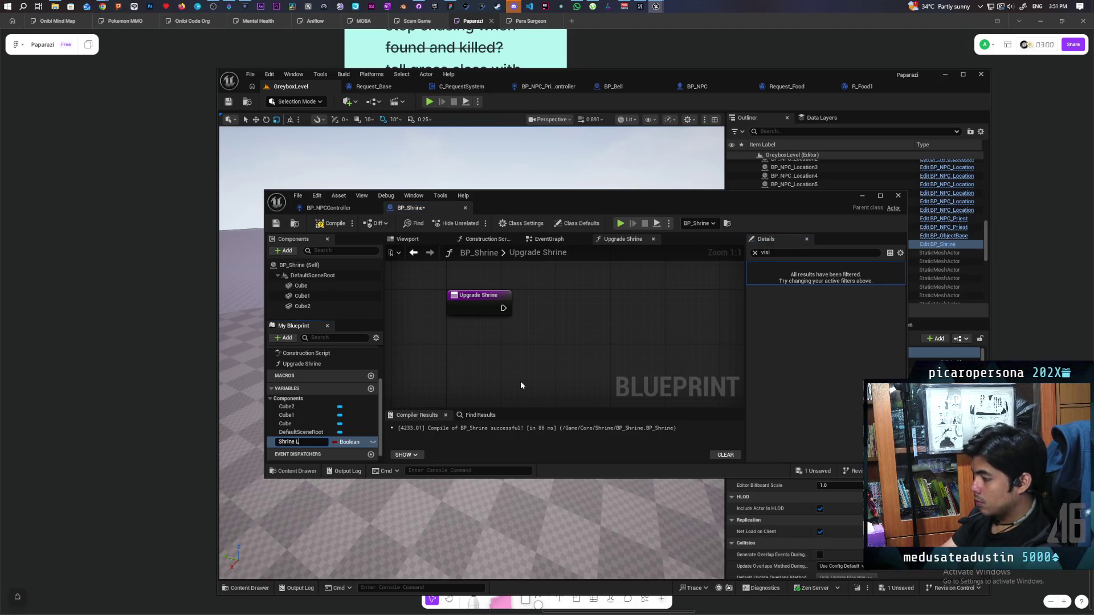
# - Name the variable Shrine Level, make it an Integer, then compile and save
pyautogui.write('evel')
pyautogui.press('Return')
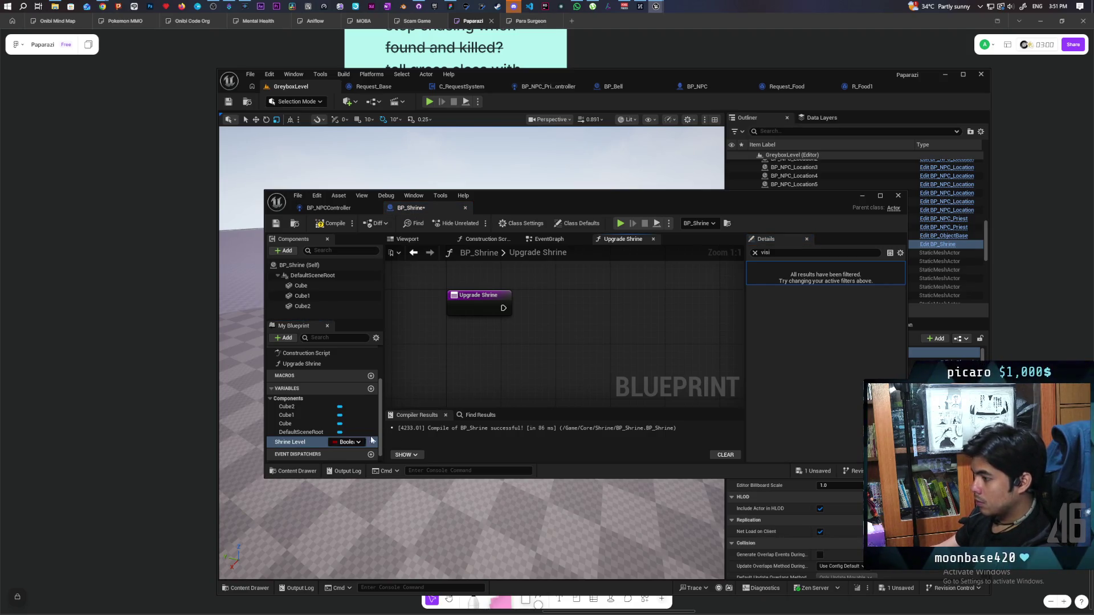
pyautogui.click(358, 442)
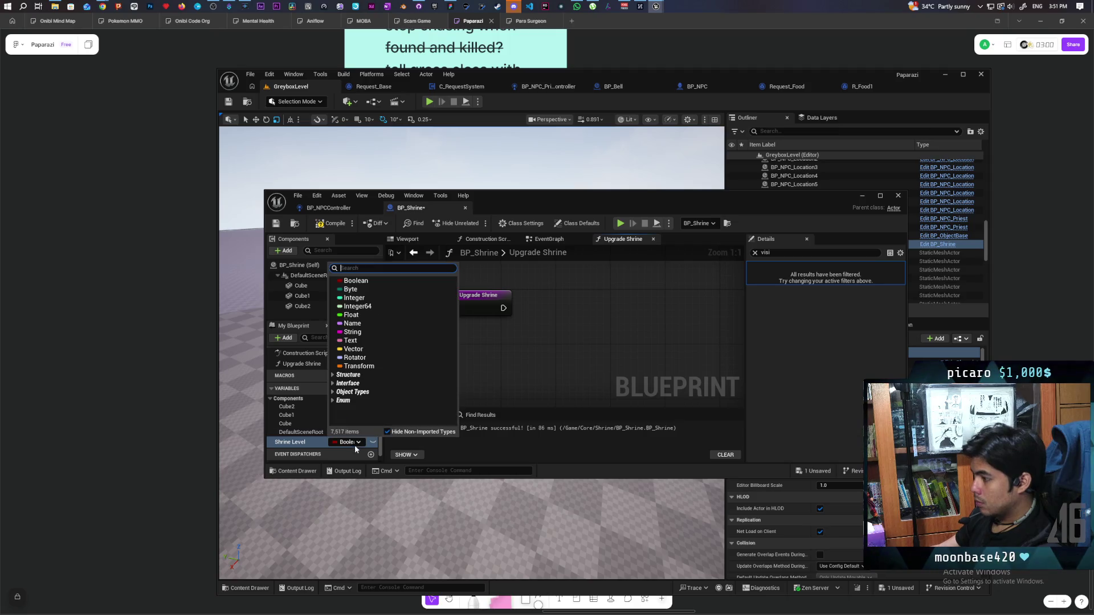
pyautogui.click(362, 299)
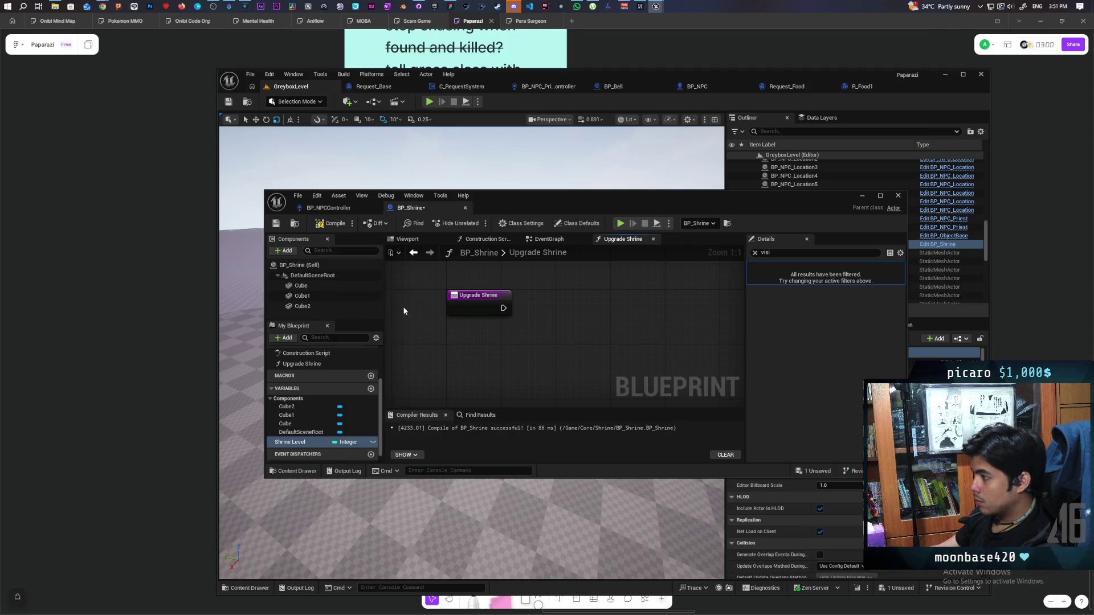
pyautogui.click(755, 253)
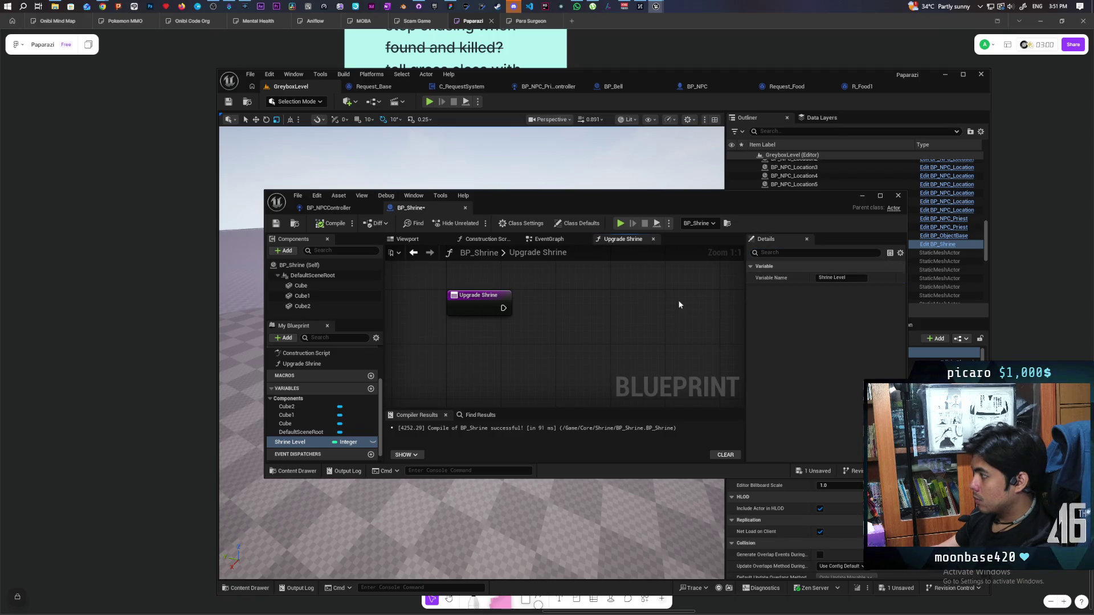
pyautogui.click(312, 223)
pyautogui.click(296, 433)
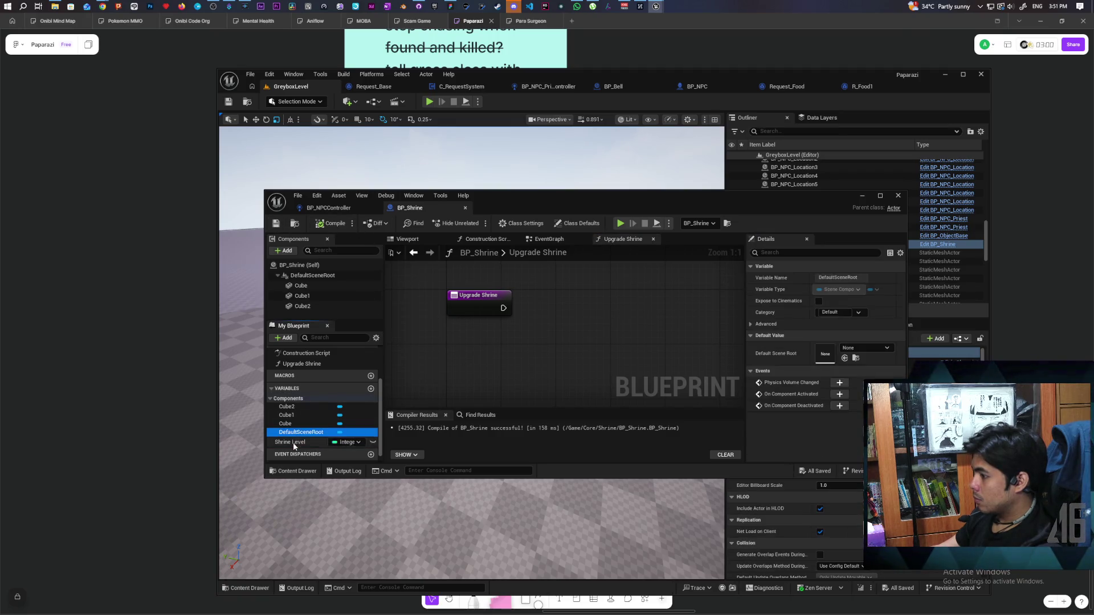
# - Set Shrine Level's default to 1, recompile, enable Replicates in Class Defaults, and save
pyautogui.click(293, 442)
pyautogui.scroll(-3, 791, 388)
pyautogui.click(831, 448)
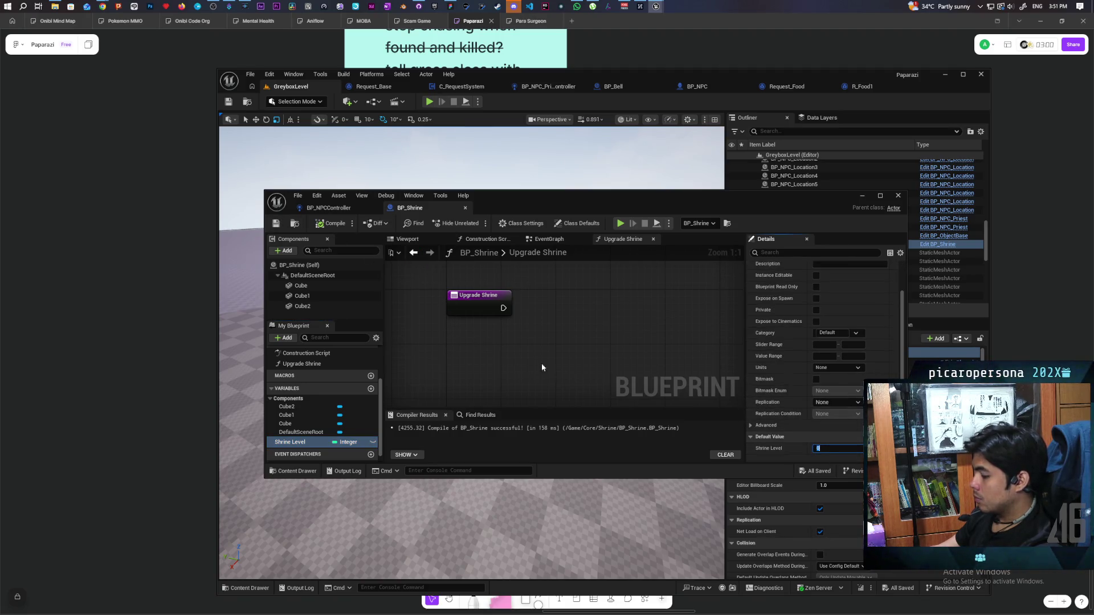
pyautogui.write('1')
pyautogui.click(329, 223)
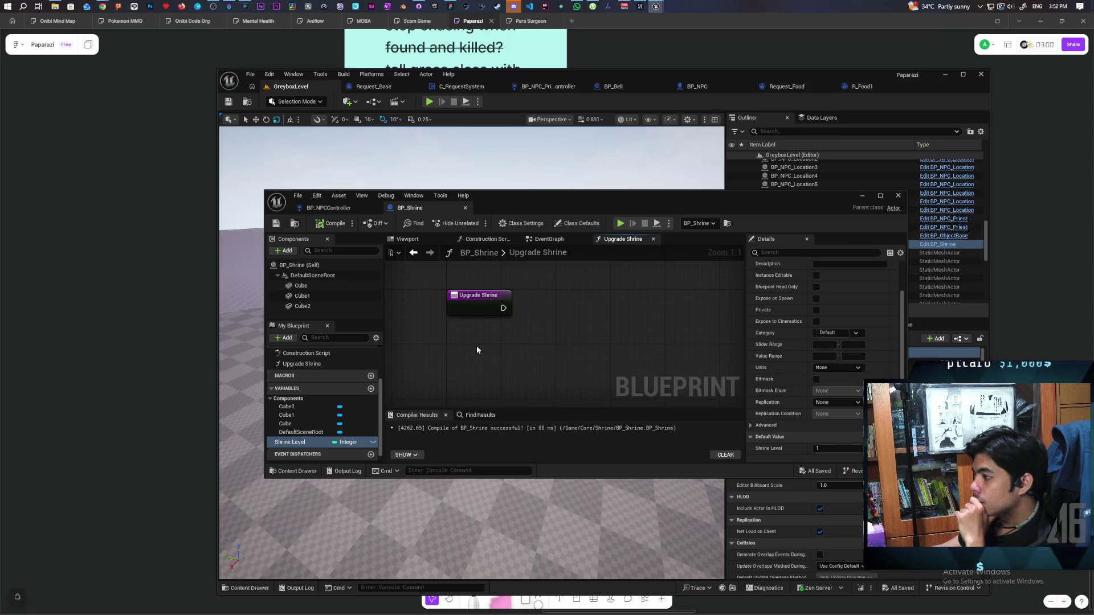
pyautogui.click(299, 265)
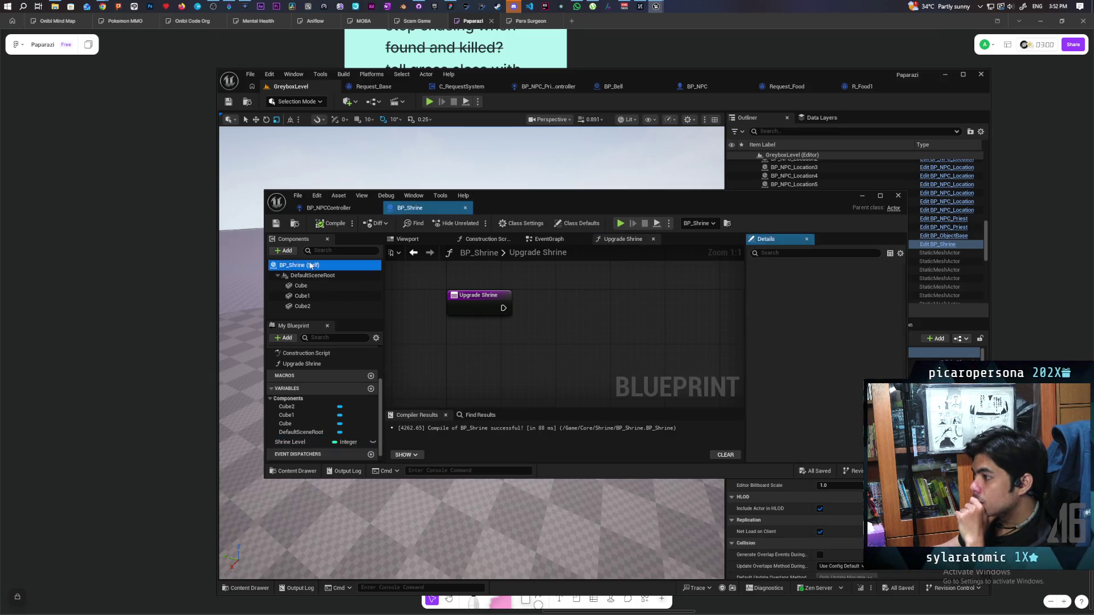
pyautogui.click(817, 379)
pyautogui.click(279, 225)
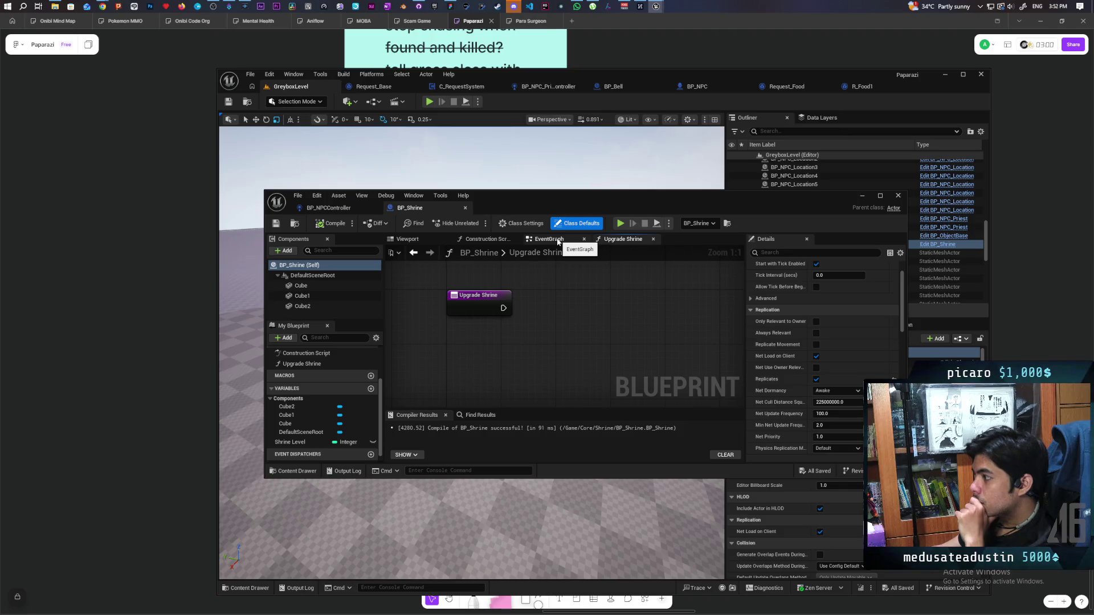
# - Paste a custom event node into the EventGraph, then undo it
pyautogui.click(557, 242)
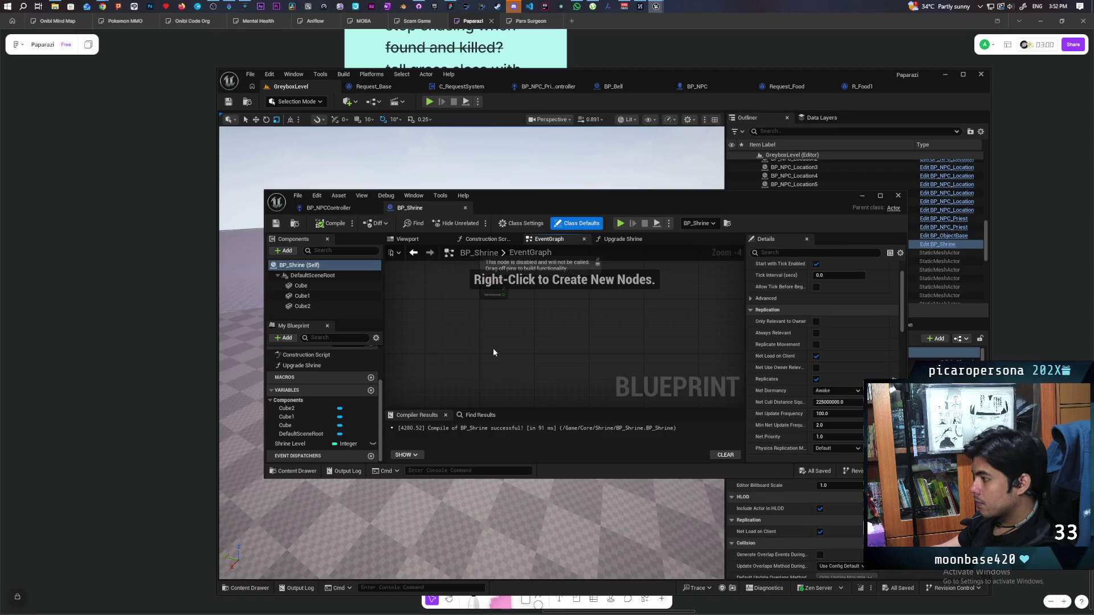
pyautogui.hotkey('ctrl', 'v')
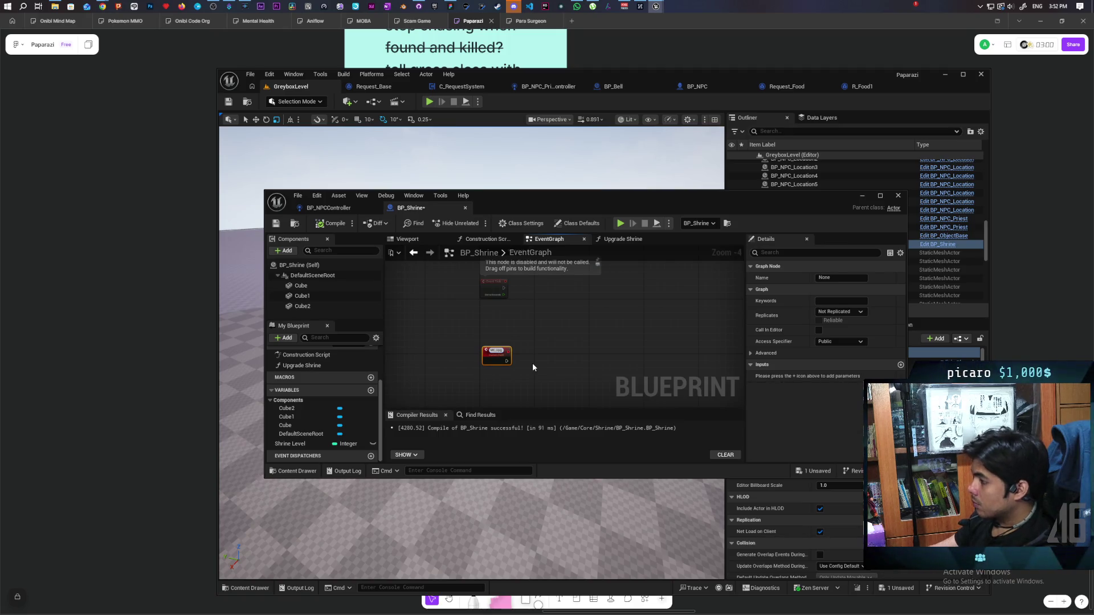
pyautogui.hotkey('ctrl', 'z')
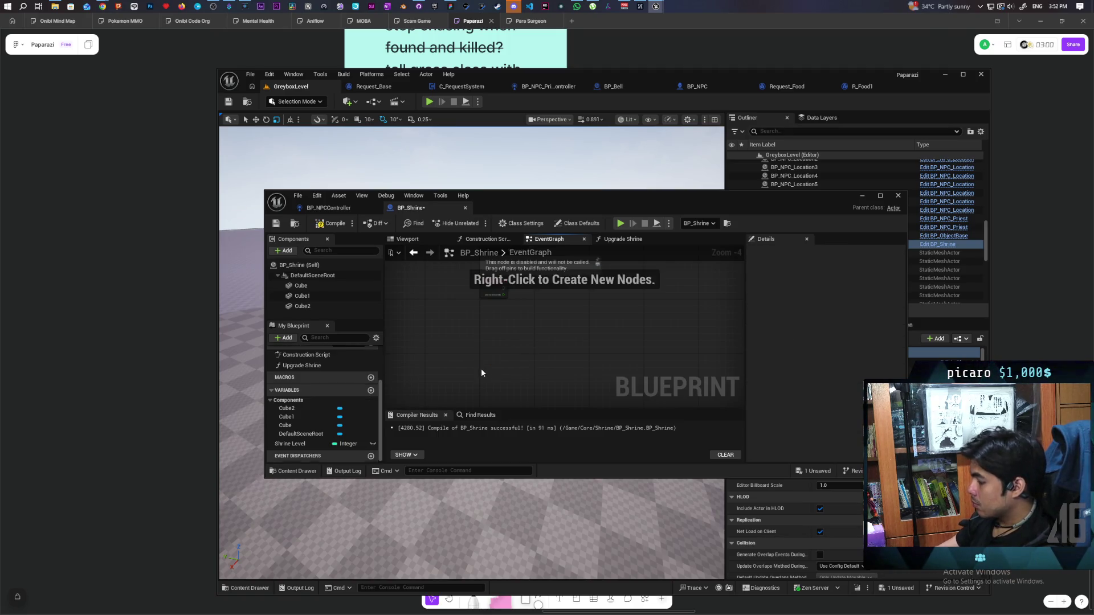
# - Set Shrine Level's replication to RepNotify, creating OnRep_Shrine Level, and save
pyautogui.click(293, 443)
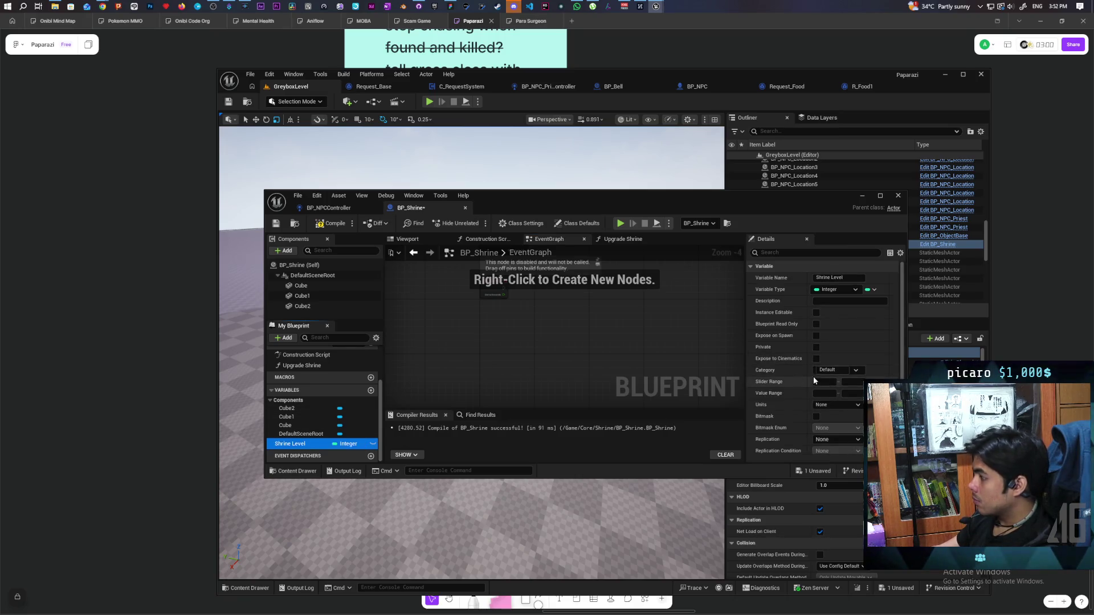
pyautogui.click(835, 406)
pyautogui.click(788, 428)
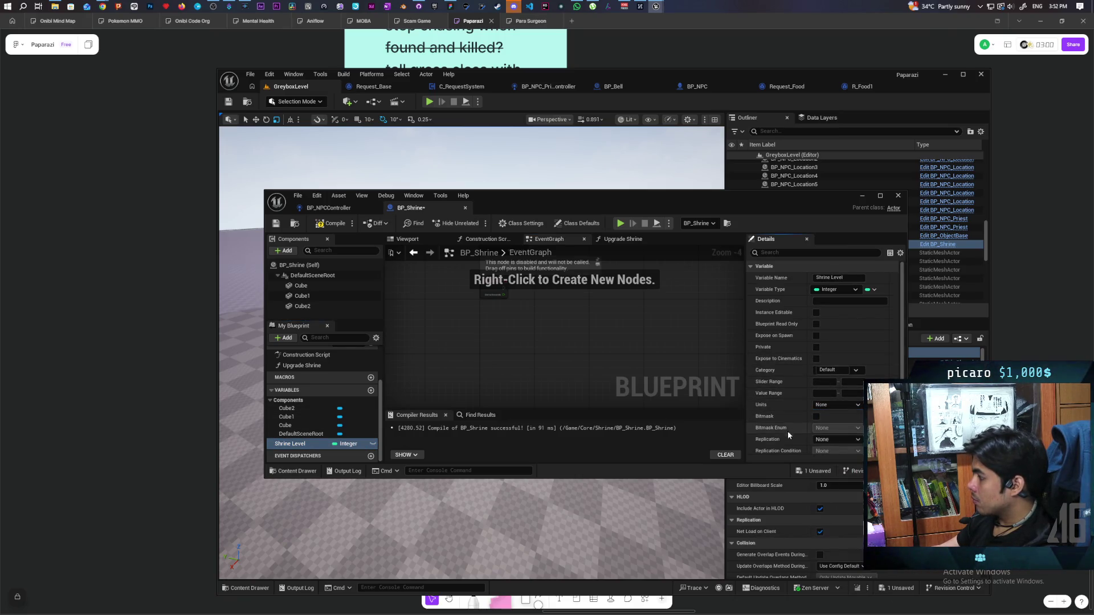
pyautogui.click(822, 443)
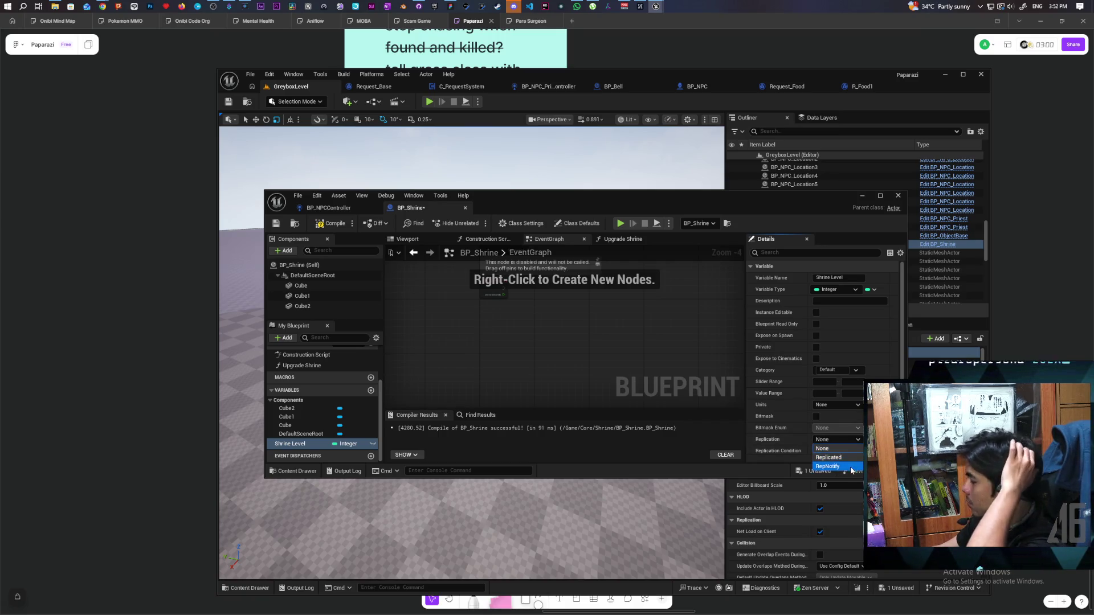
pyautogui.click(854, 462)
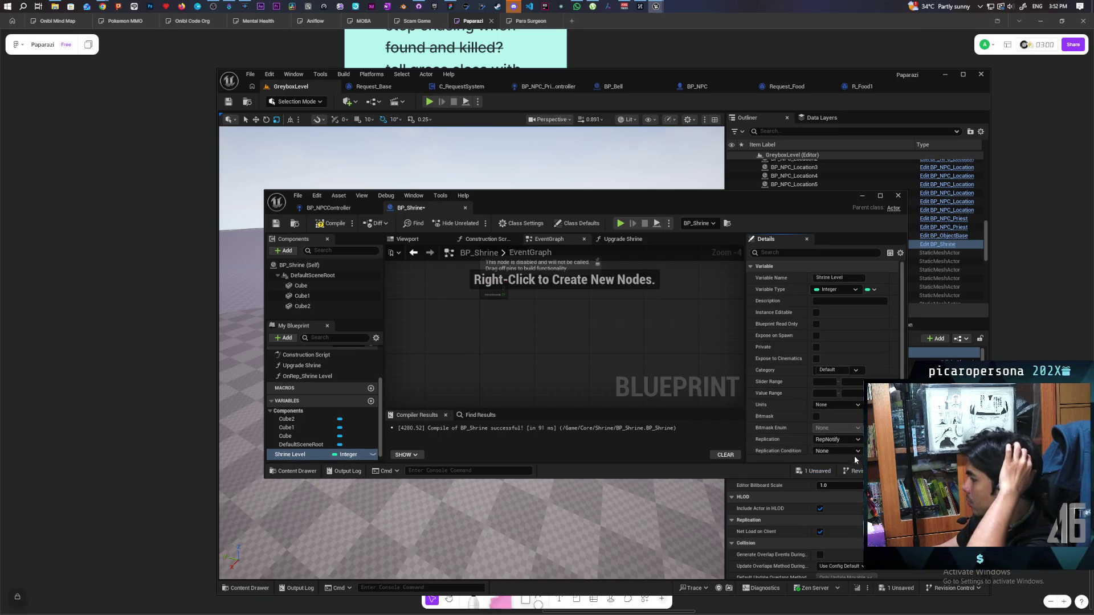
pyautogui.click(275, 223)
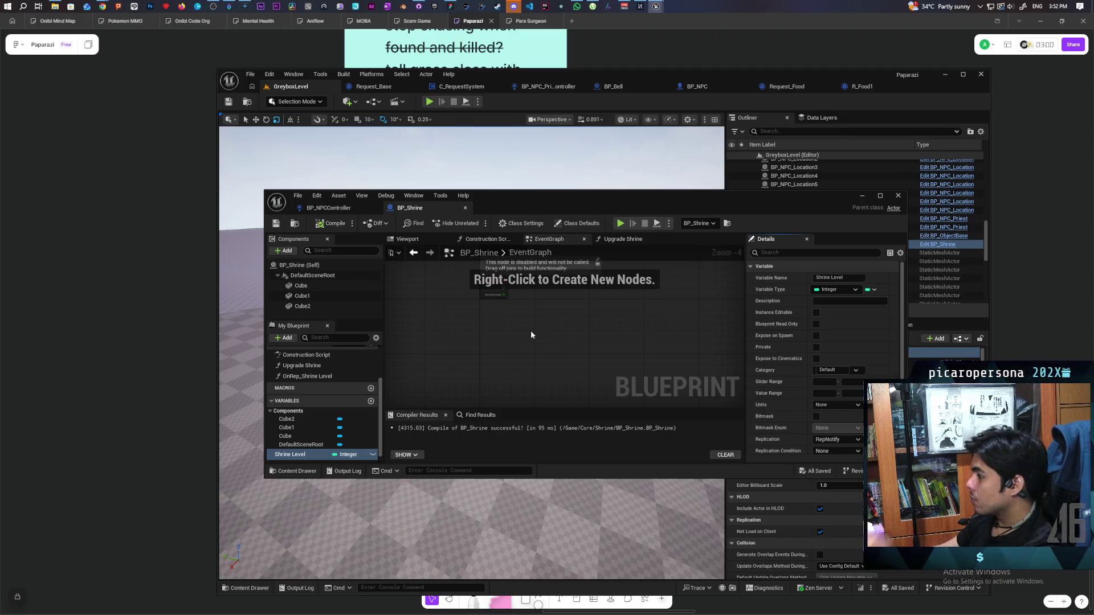
pyautogui.scroll(-2, 811, 413)
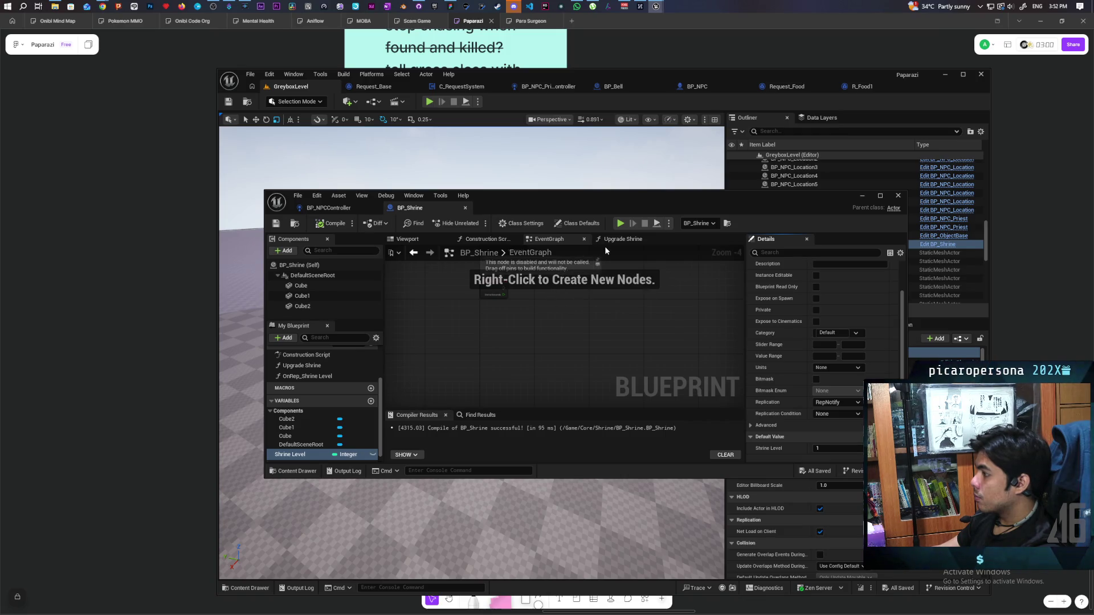
# - In Upgrade Shrine, add a Shrine Level getter and a + node, and wire the sum into the Shrine Level setter
pyautogui.click(621, 240)
pyautogui.moveTo(529, 323); pyautogui.dragTo(514, 307)
pyautogui.moveTo(289, 454)
pyautogui.mouseDown()
pyautogui.moveTo(505, 297)
pyautogui.moveTo(490, 293)
pyautogui.mouseUp()
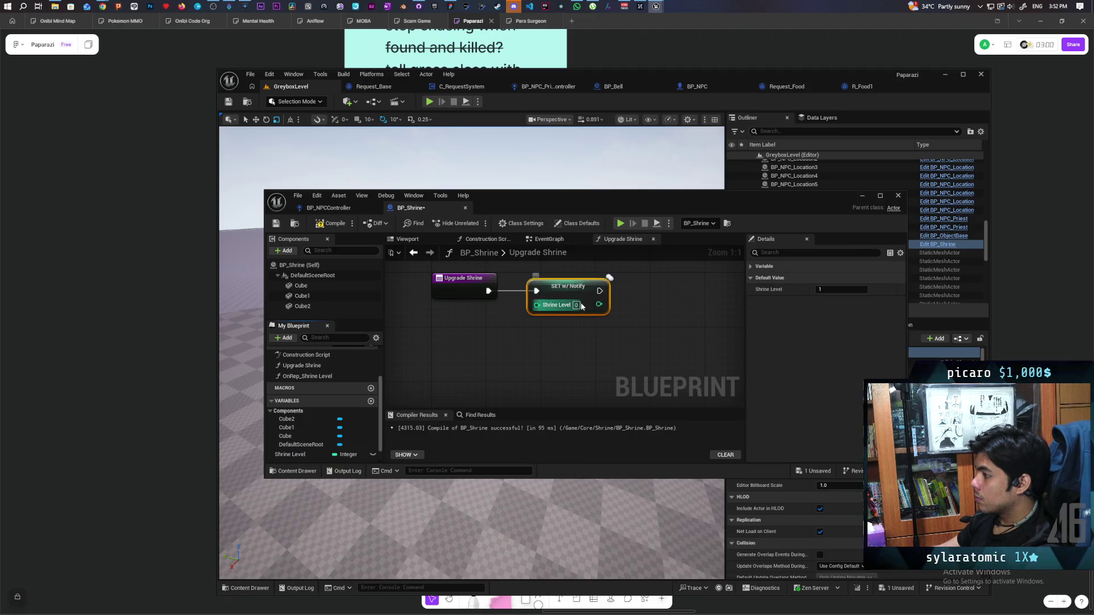
pyautogui.moveTo(290, 454)
pyautogui.mouseDown()
pyautogui.moveTo(370, 393)
pyautogui.moveTo(421, 317)
pyautogui.moveTo(460, 348)
pyautogui.mouseUp()
pyautogui.click(450, 324)
pyautogui.write('+')
pyautogui.press('Return')
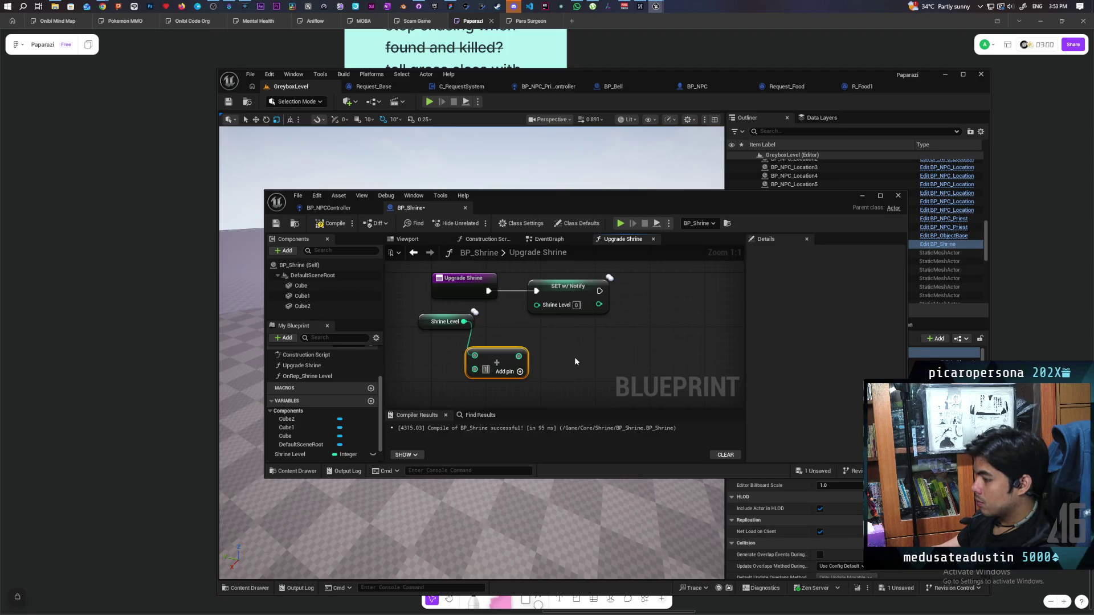
pyautogui.moveTo(517, 356); pyautogui.dragTo(536, 310)
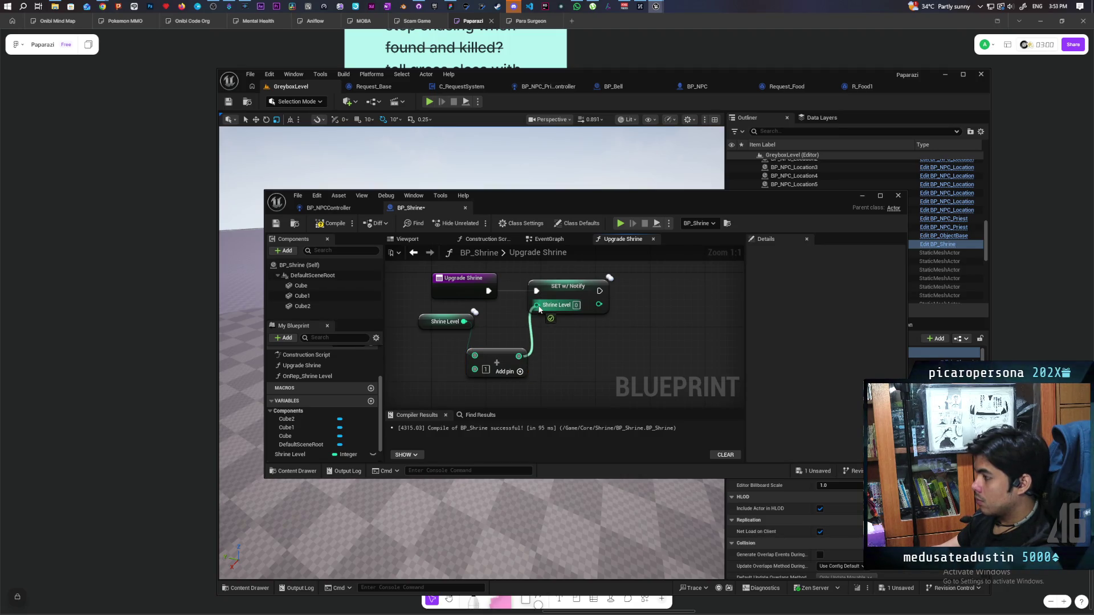
# - Insert a Clamp (Integer) node after the sum, deleting the mistakenly added Make Clamp node
pyautogui.moveTo(552, 346); pyautogui.dragTo(554, 346)
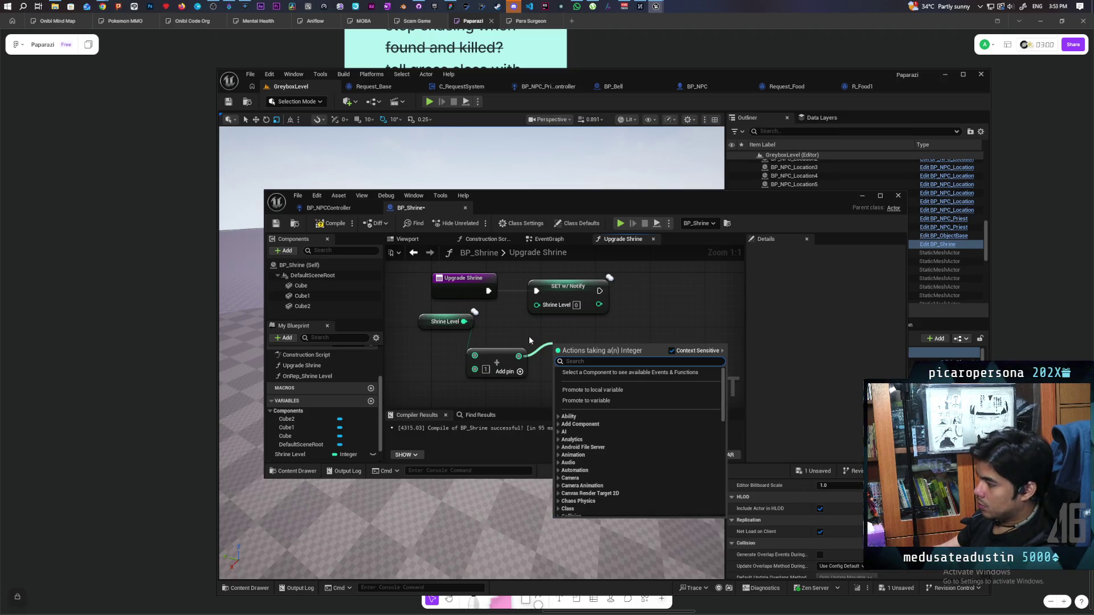
pyautogui.write('clam')
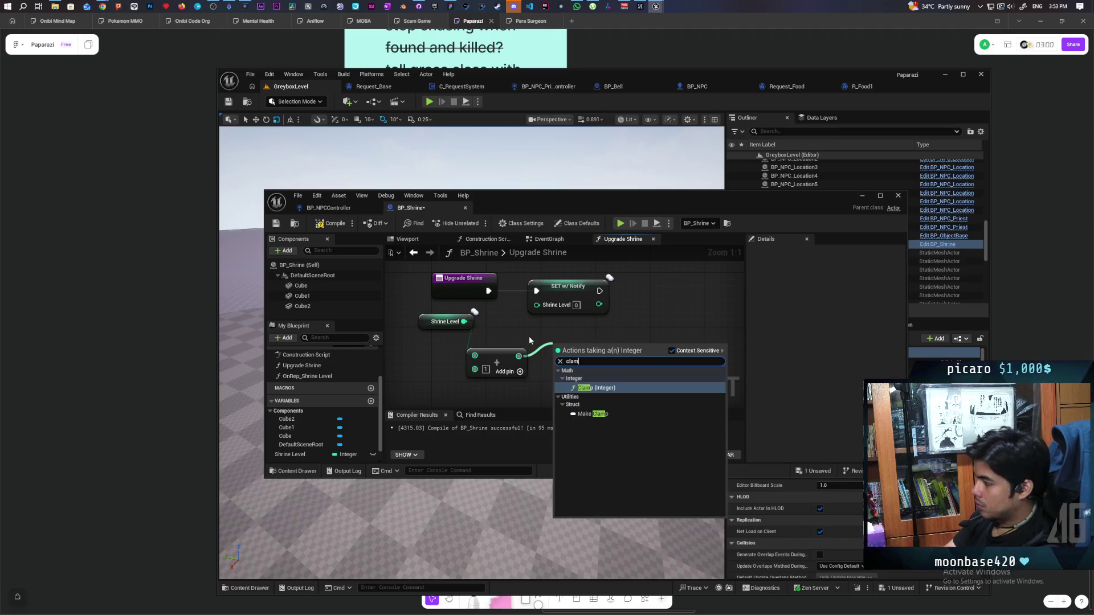
pyautogui.press('Down')
pyautogui.press('Return')
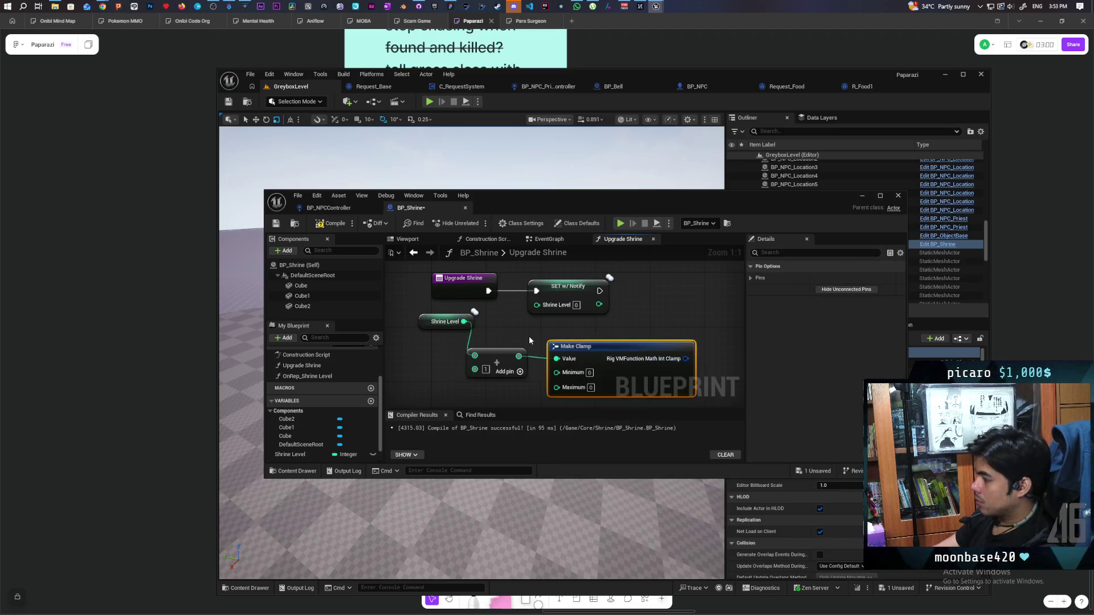
pyautogui.press('Delete')
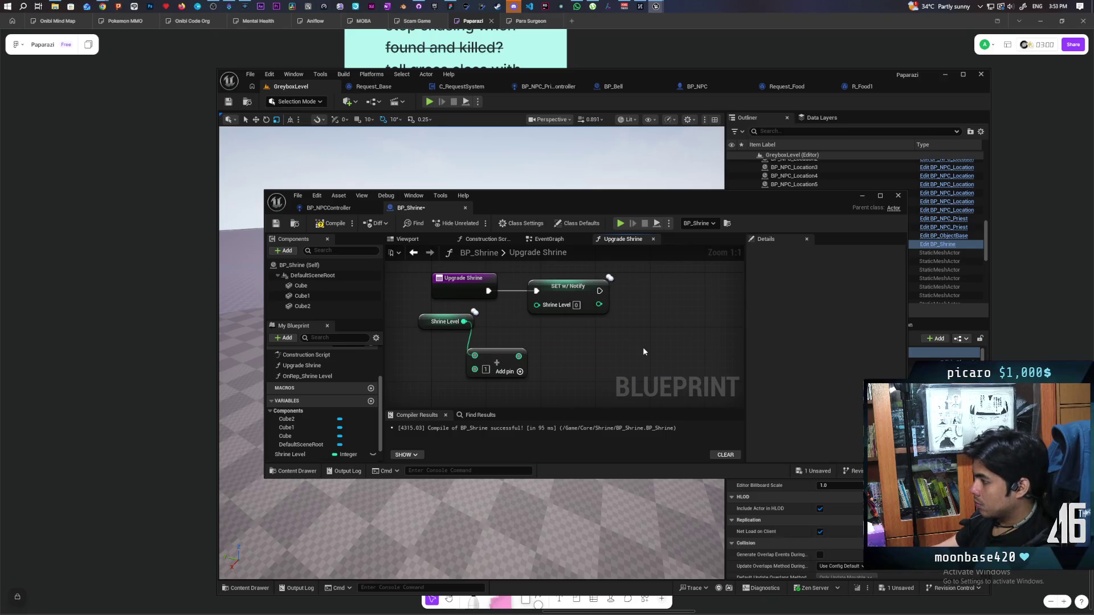
pyautogui.moveTo(518, 356); pyautogui.dragTo(539, 348)
pyautogui.write('clamp')
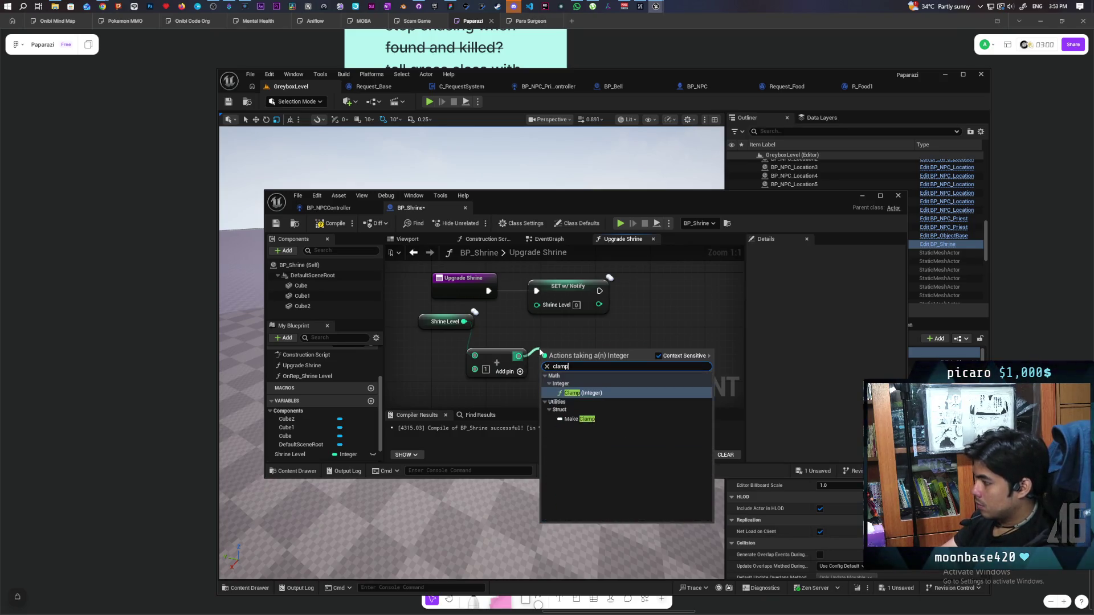
pyautogui.press('Return')
# - Wire the clamp output into the setter with Min 1 and Max 3, then compile BP_Shrine
pyautogui.moveTo(615, 366); pyautogui.dragTo(537, 305)
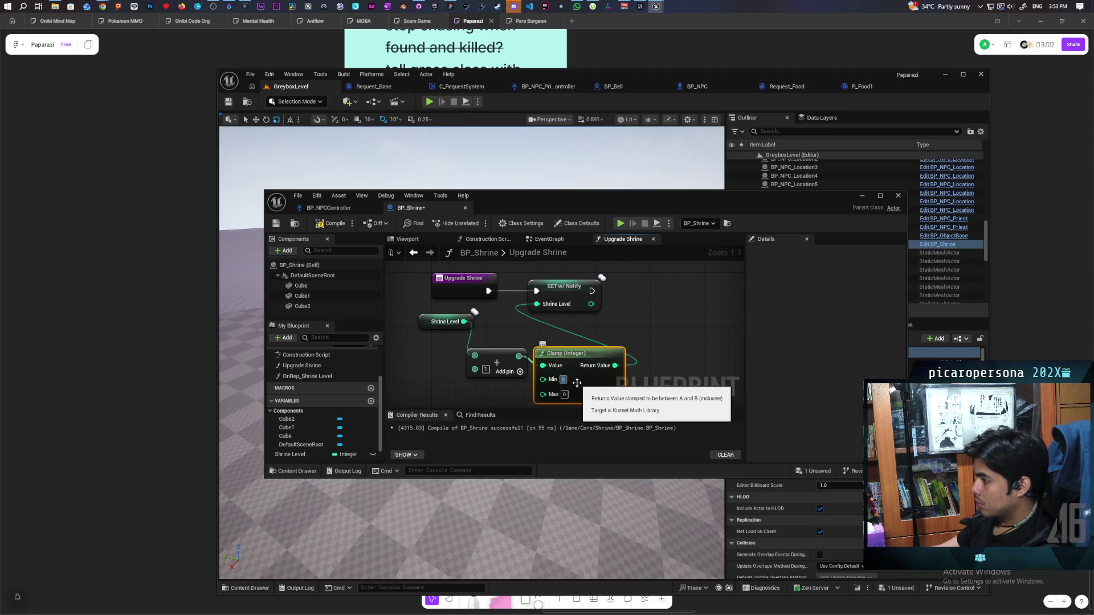
pyautogui.write('1')
pyautogui.click(564, 395)
pyautogui.write('3')
pyautogui.click(667, 288)
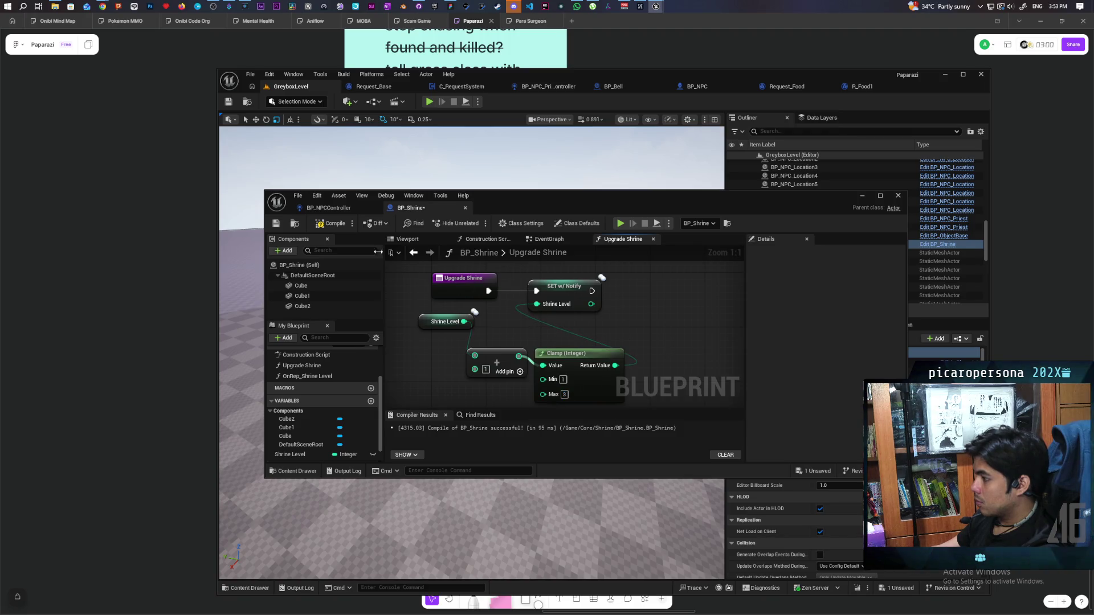
pyautogui.click(326, 229)
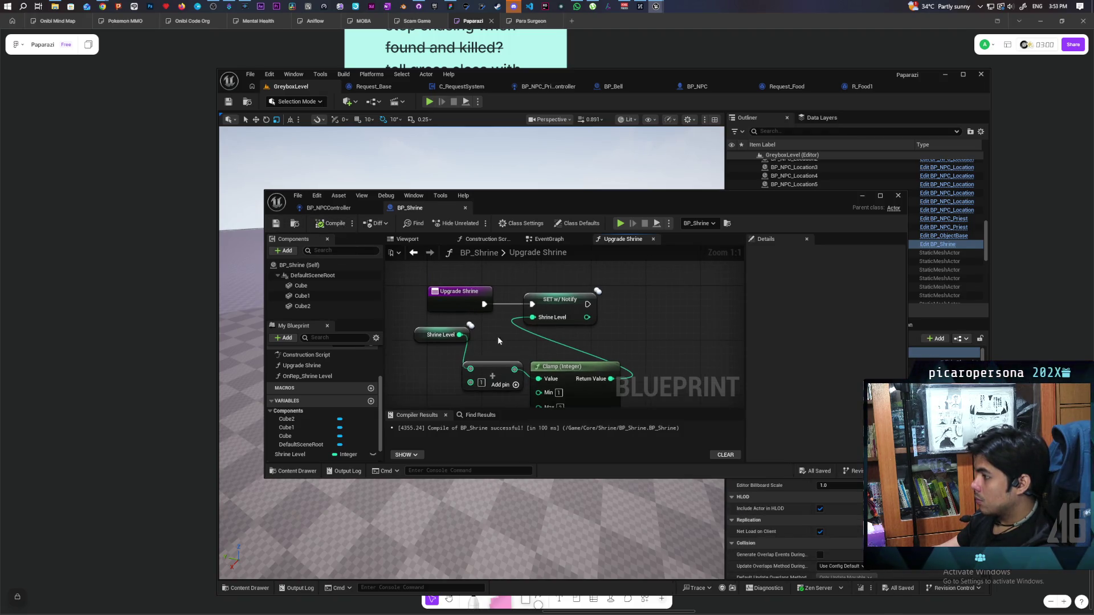
# - In OnRep_Shrine Level, feed a Shrine Level getter into a Switch on Int driven by the event
pyautogui.doubleClick(308, 376)
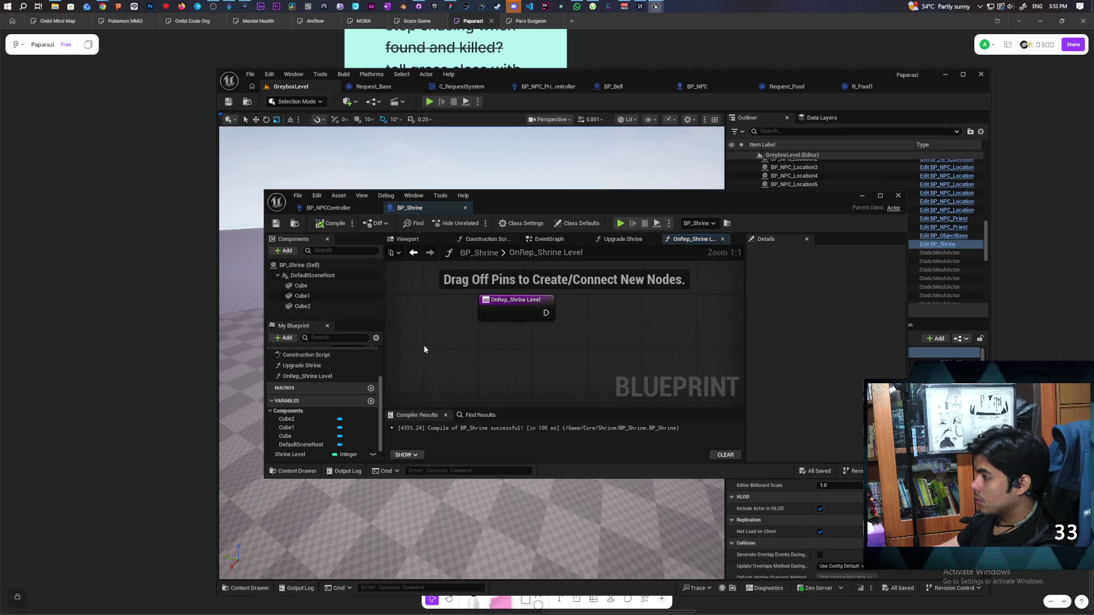
pyautogui.moveTo(288, 454)
pyautogui.mouseDown()
pyautogui.moveTo(377, 435)
pyautogui.moveTo(508, 330)
pyautogui.moveTo(503, 352)
pyautogui.moveTo(481, 354)
pyautogui.moveTo(531, 357)
pyautogui.mouseUp()
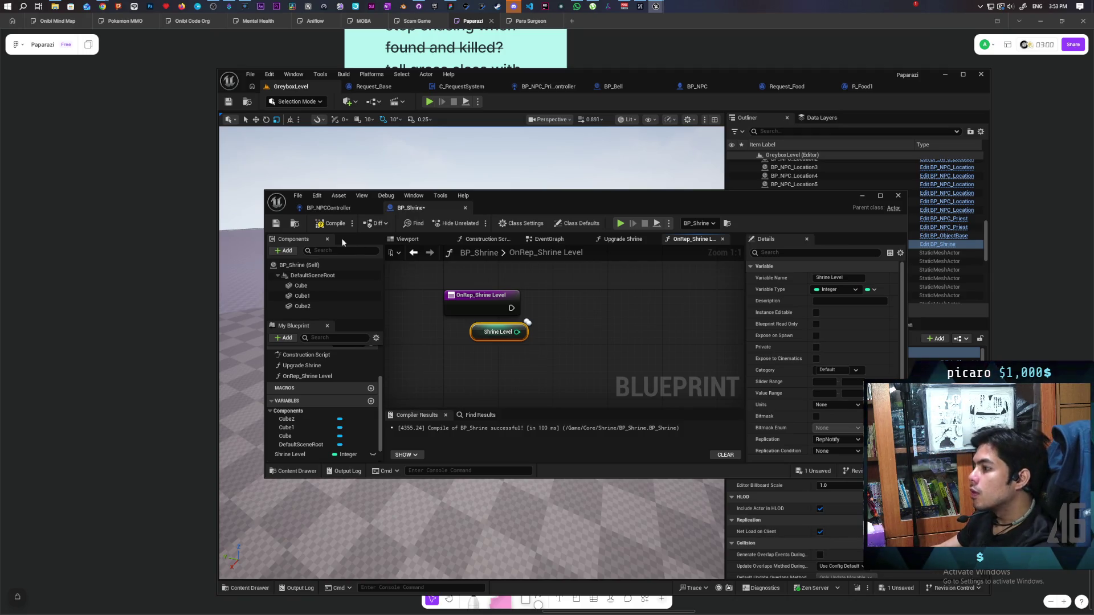
pyautogui.click(328, 223)
pyautogui.moveTo(517, 332); pyautogui.dragTo(562, 335)
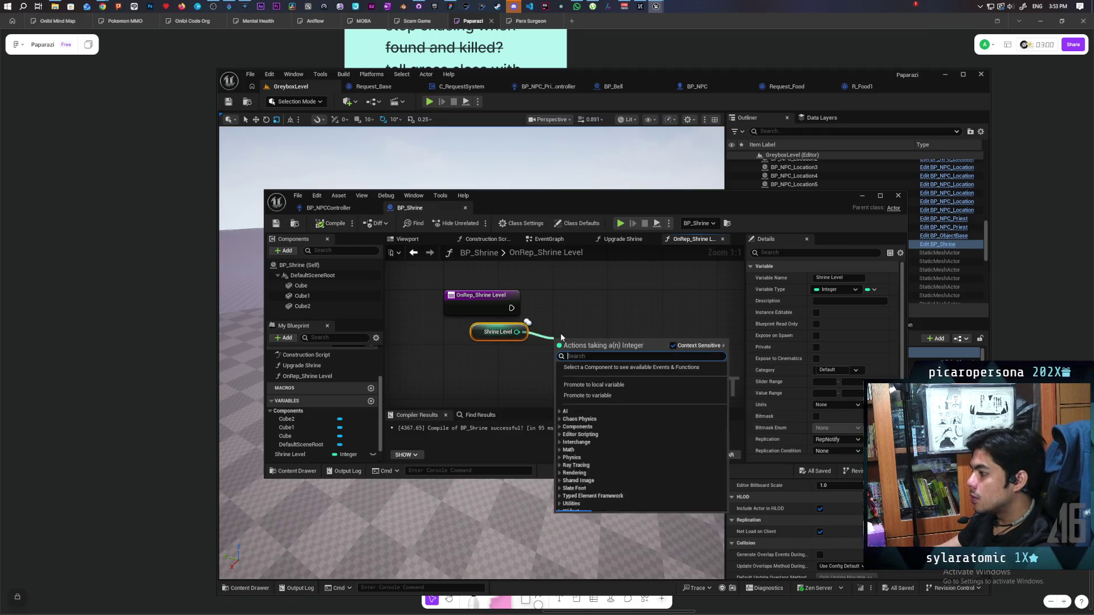
pyautogui.write('switch')
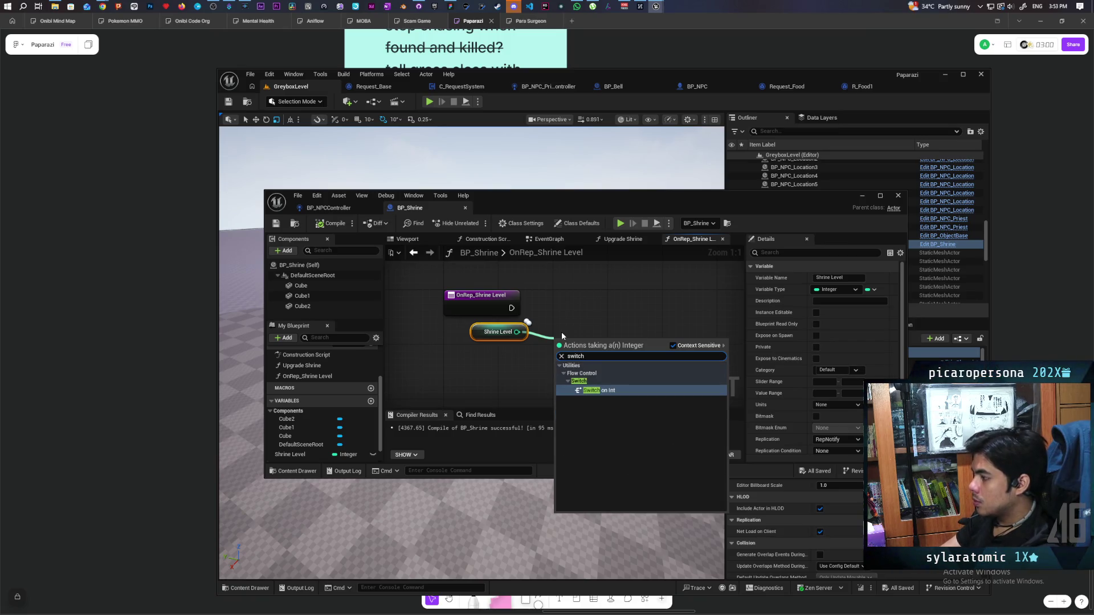
pyautogui.press('Return')
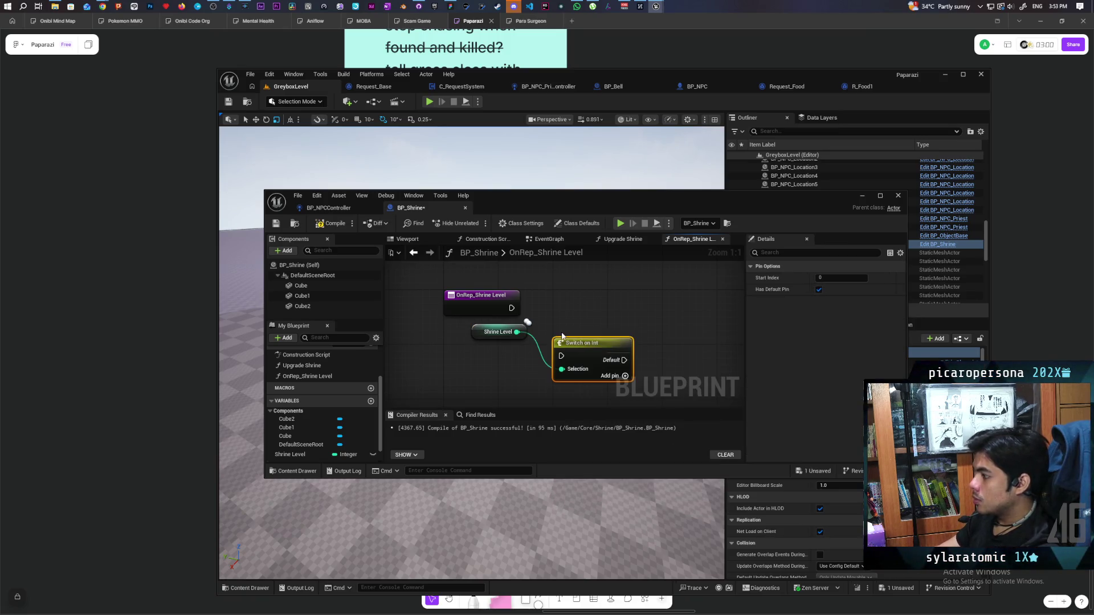
pyautogui.moveTo(571, 336); pyautogui.dragTo(572, 302)
pyautogui.moveTo(498, 331); pyautogui.dragTo(498, 359)
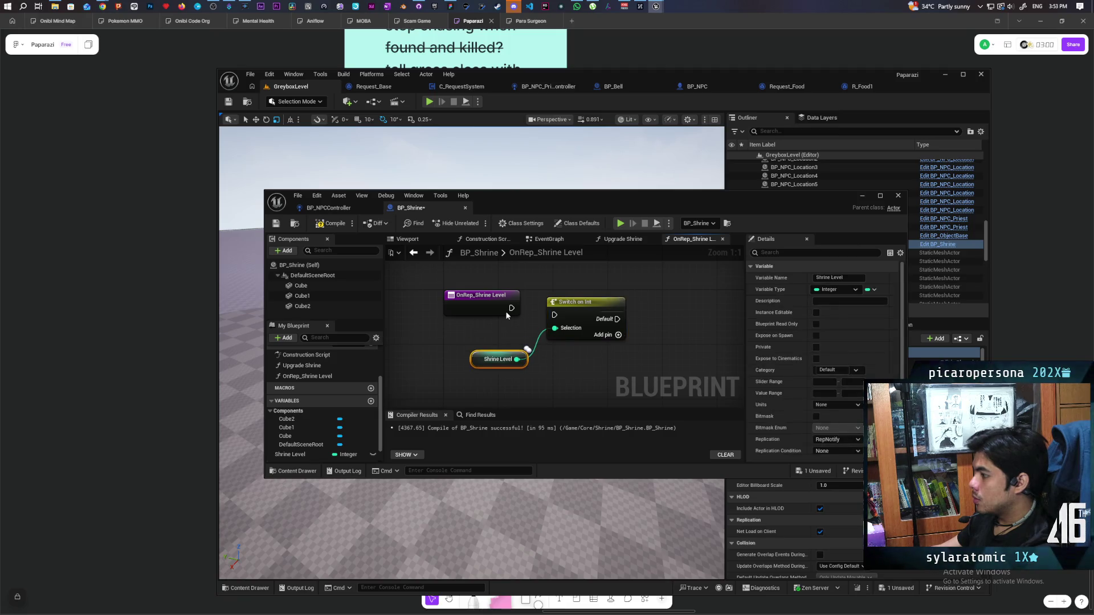
pyautogui.moveTo(511, 307); pyautogui.dragTo(545, 315)
# - Add three output case pins to the switch and save BP_Shrine
pyautogui.click(578, 313)
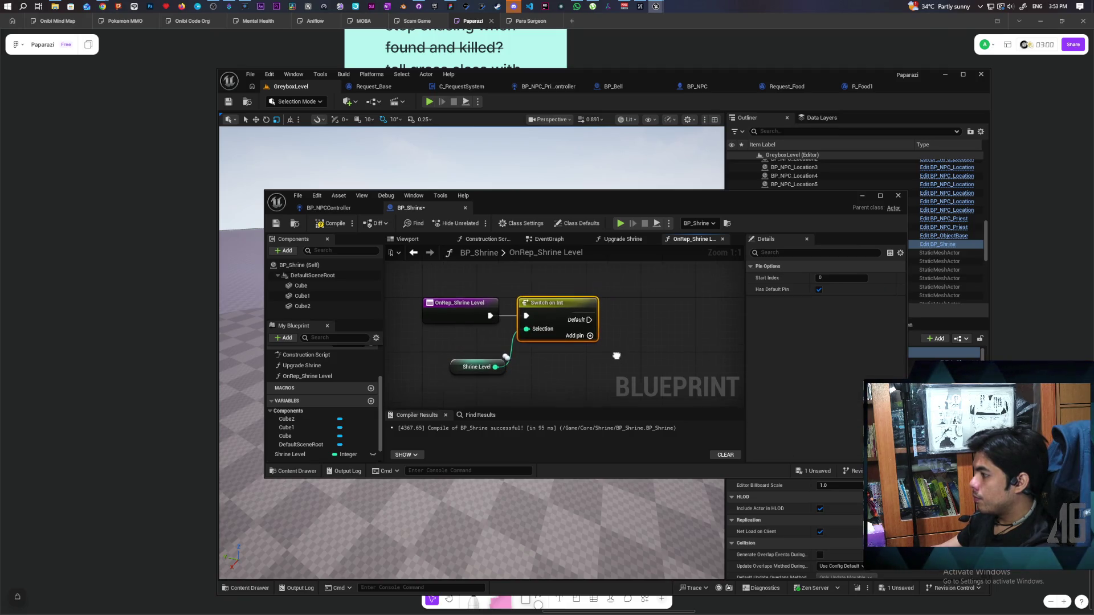
pyautogui.click(590, 350)
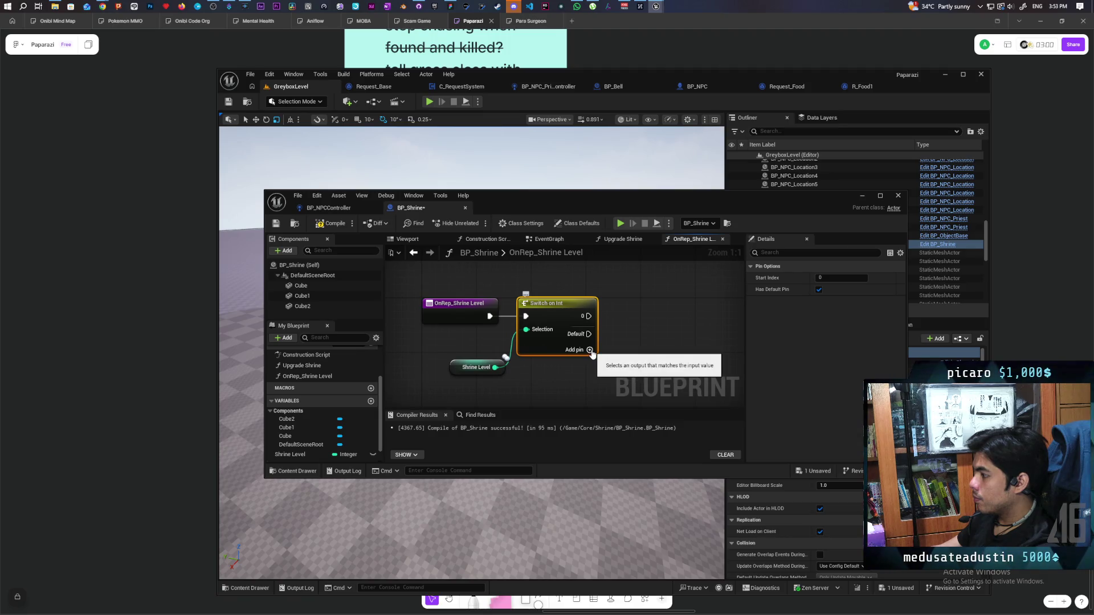
pyautogui.write('1')
pyautogui.press('Return')
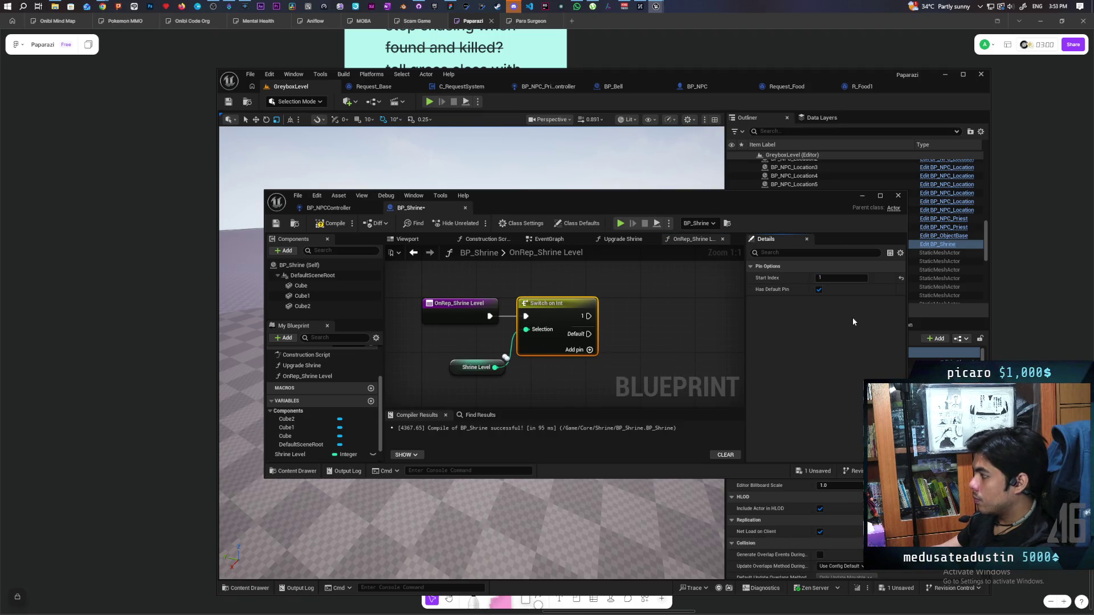
pyautogui.click(589, 349)
pyautogui.click(589, 363)
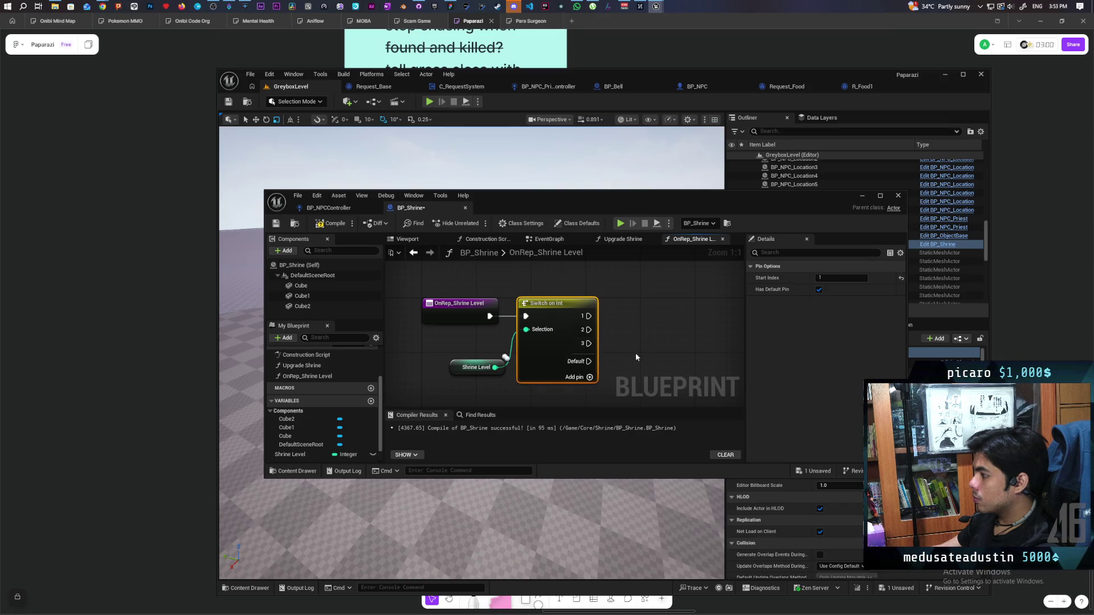
pyautogui.click(279, 224)
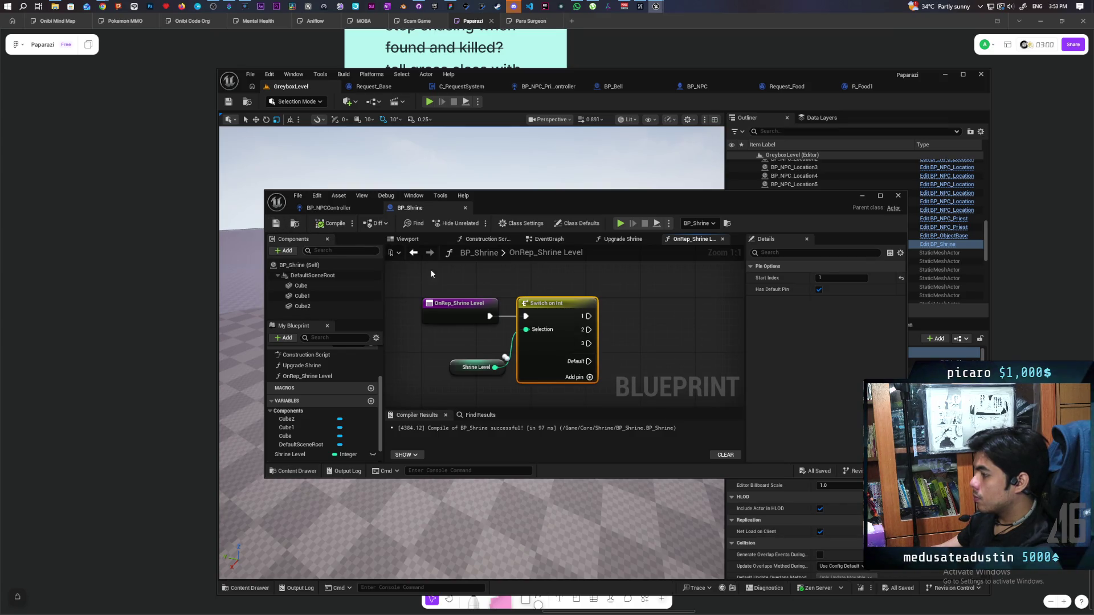
# - Set the switch Start Index to 2, remove case 4 and the default pin, then recompile
pyautogui.scroll(-2, 563, 303)
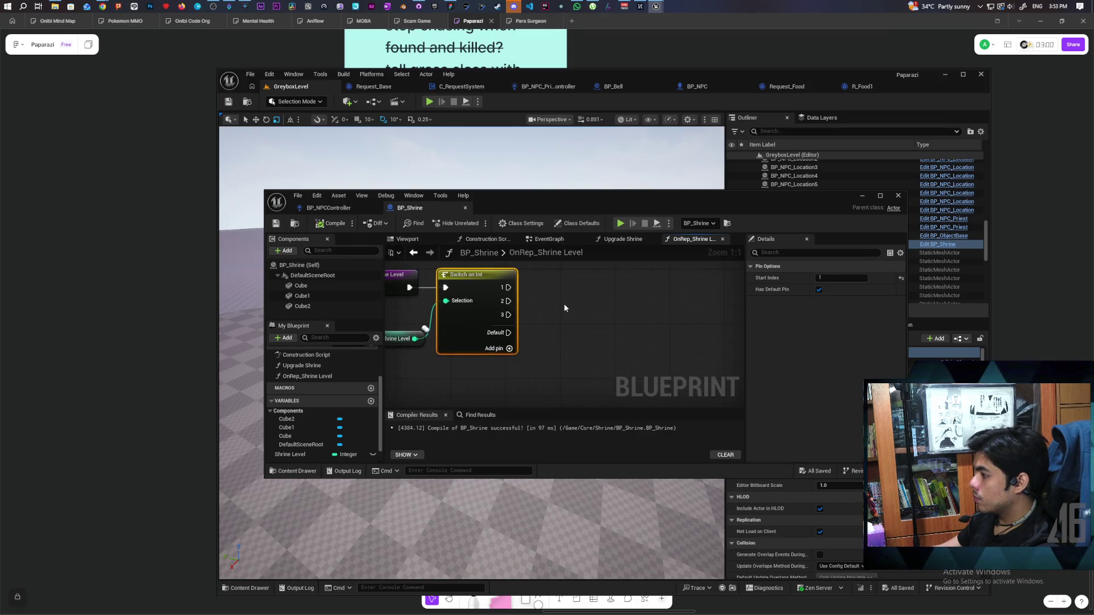
pyautogui.click(841, 277)
pyautogui.write('2')
pyautogui.press('Return')
pyautogui.click(647, 355)
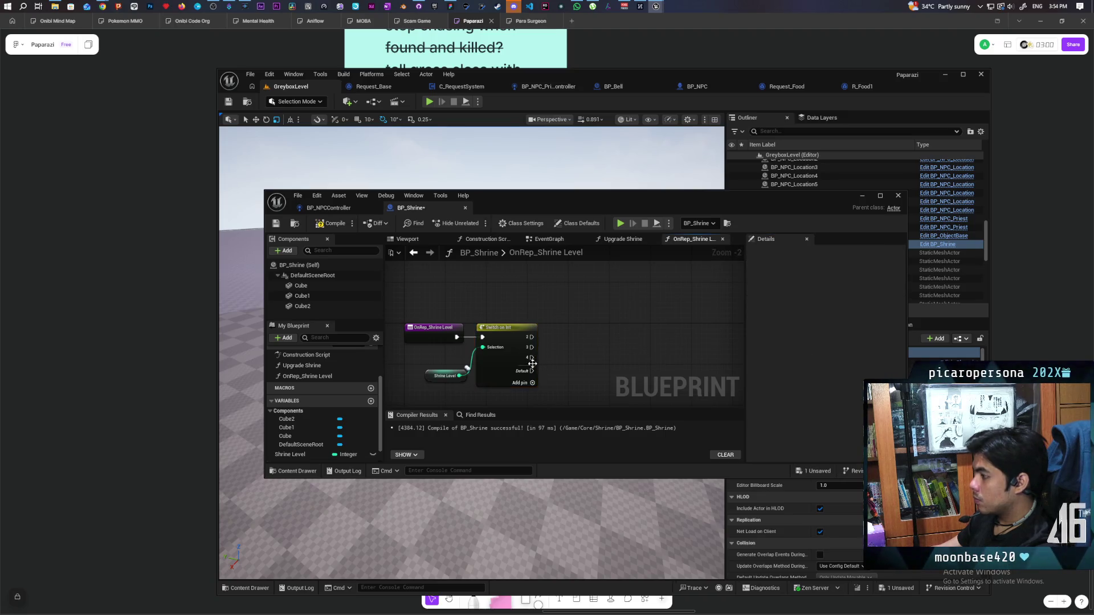
pyautogui.rightClick(530, 357)
pyautogui.click(579, 380)
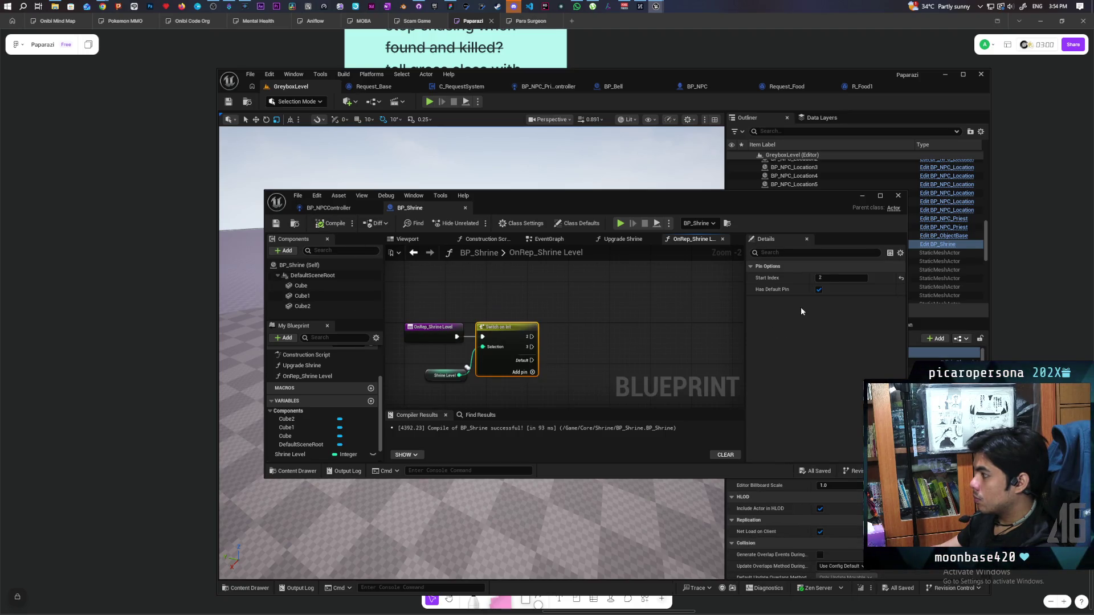
pyautogui.click(819, 290)
pyautogui.click(331, 223)
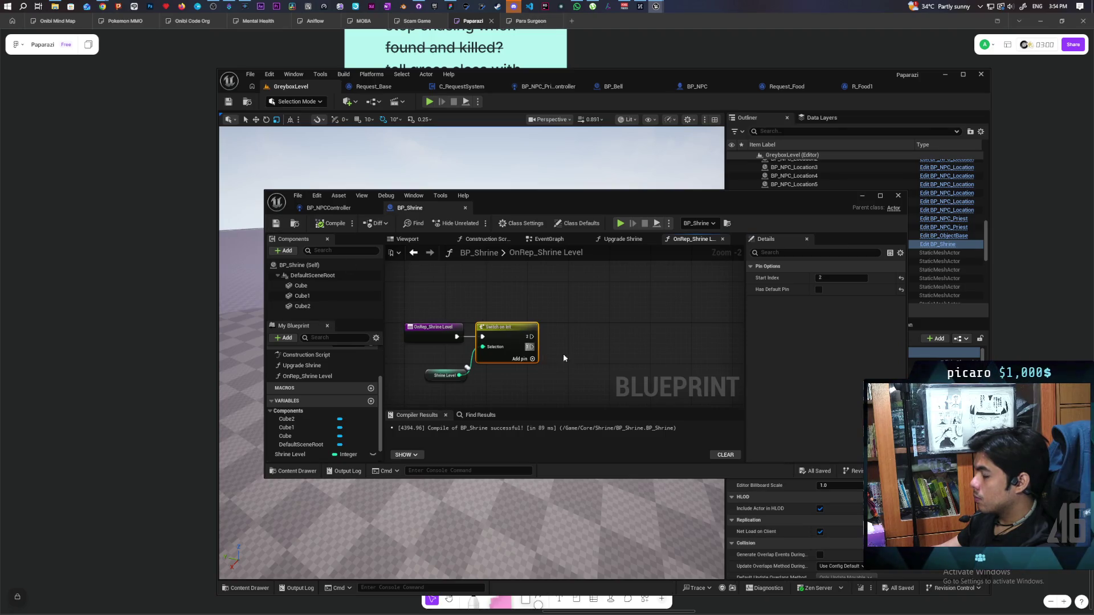
# - Add a Set Visibility node on Cube1 with New Visibility checked, run from switch case 2, and save
pyautogui.moveTo(302, 296)
pyautogui.mouseDown()
pyautogui.moveTo(614, 312)
pyautogui.moveTo(531, 291)
pyautogui.moveTo(564, 304)
pyautogui.mouseUp()
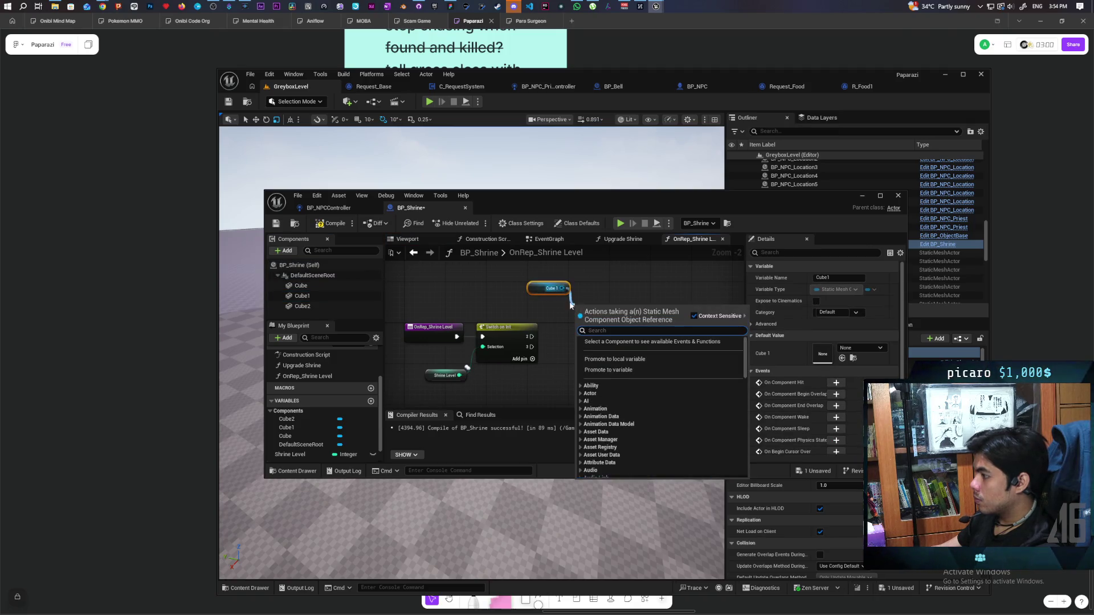
pyautogui.write('set visibility')
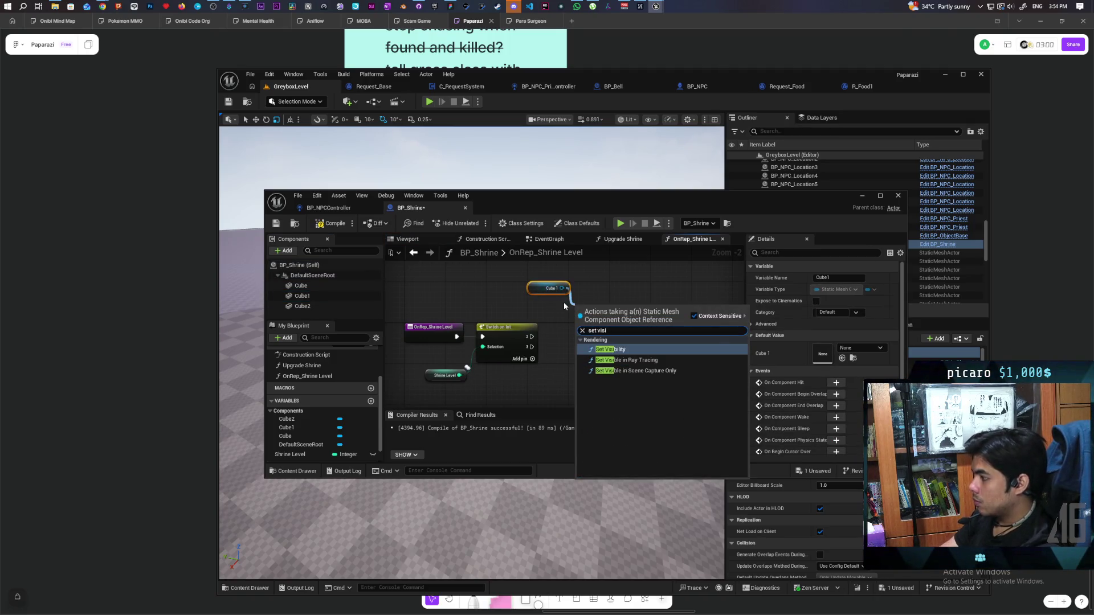
pyautogui.press('Return')
pyautogui.moveTo(596, 307); pyautogui.dragTo(611, 287)
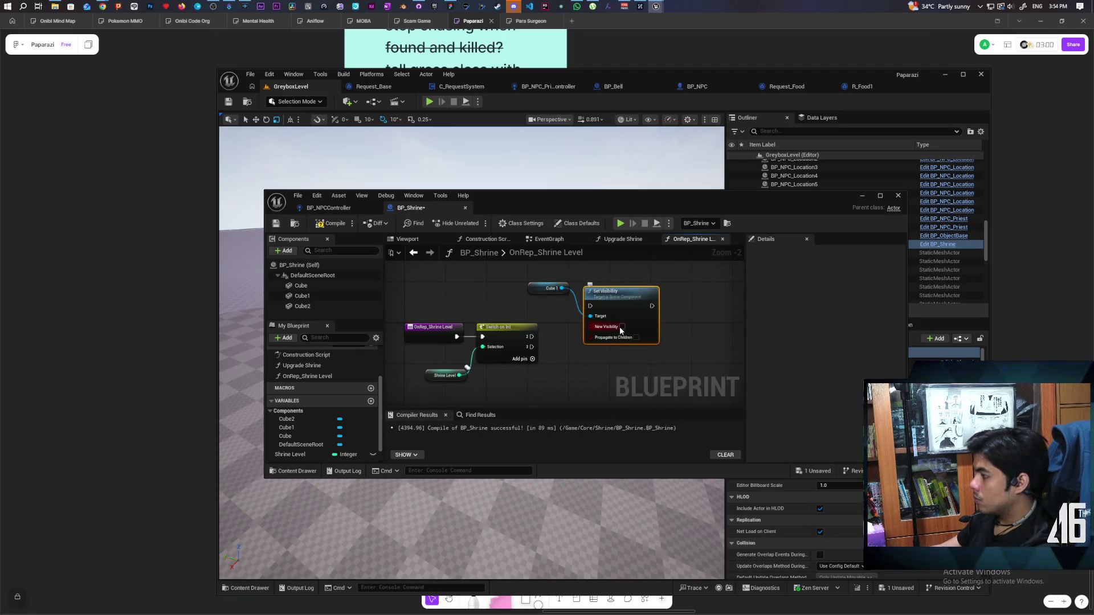
pyautogui.click(627, 321)
pyautogui.moveTo(532, 337); pyautogui.dragTo(623, 297)
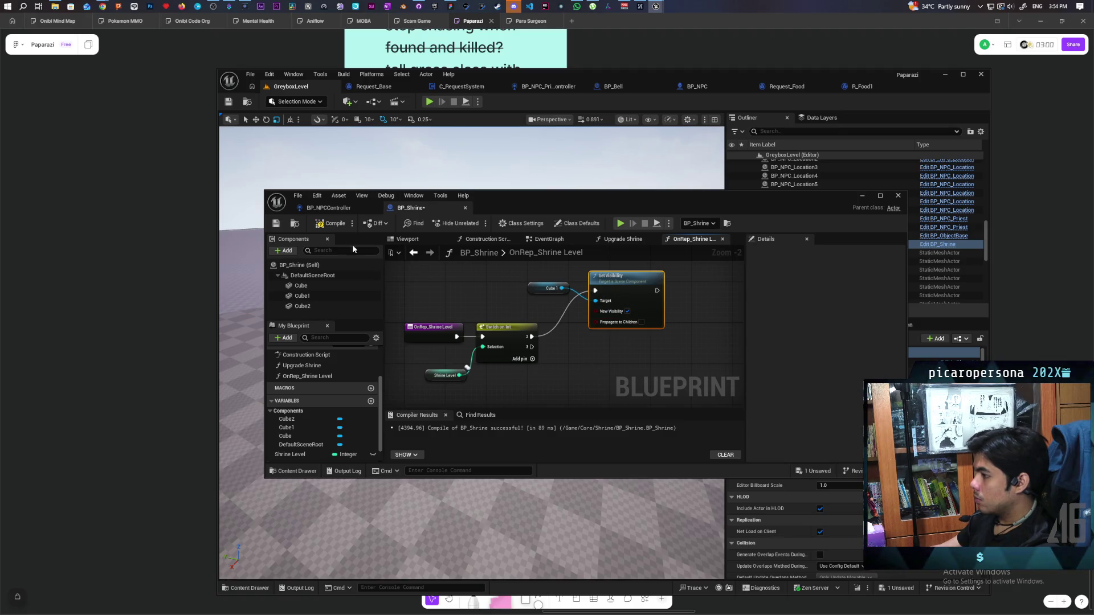
pyautogui.click(277, 223)
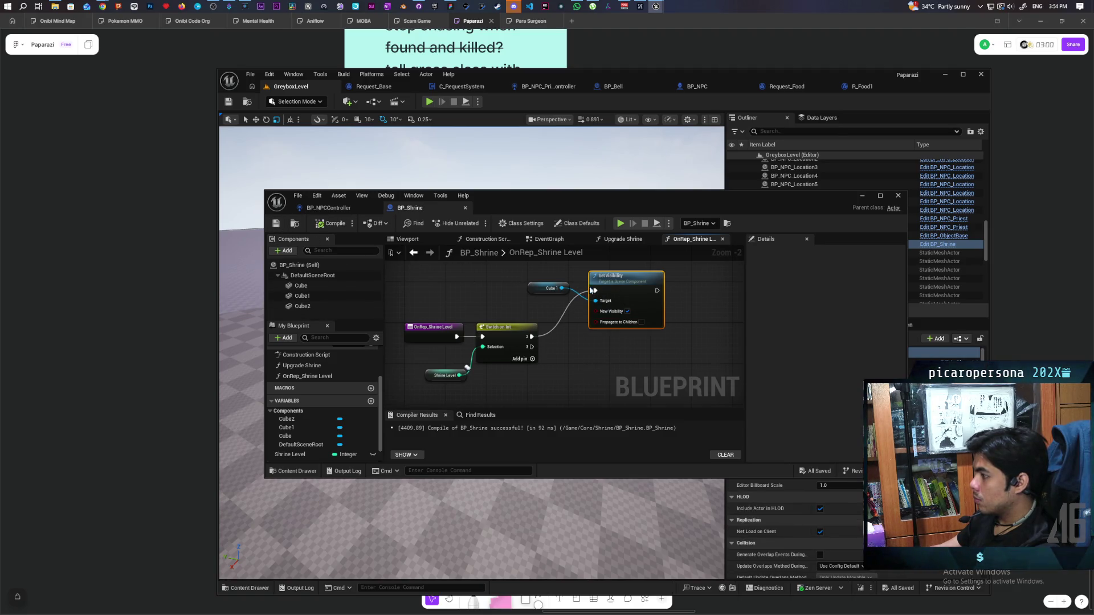
# - Duplicate Set Visibility for Cube 2, run it from switch case 3, and save
pyautogui.hotkey('ctrl', 'c')
pyautogui.hotkey('ctrl', 'v')
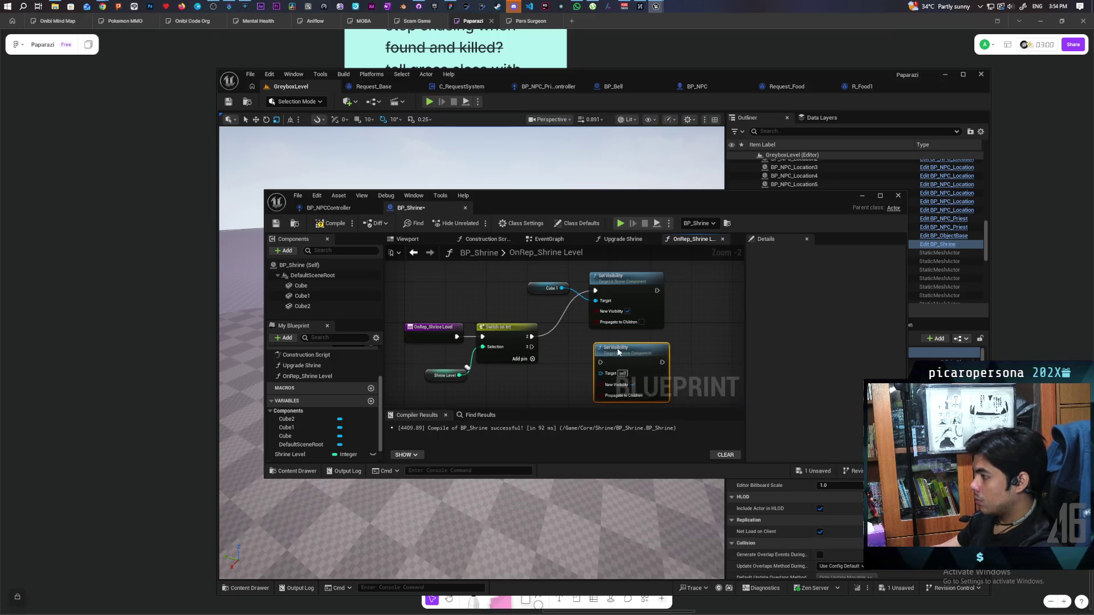
pyautogui.moveTo(302, 296)
pyautogui.mouseDown()
pyautogui.moveTo(479, 371)
pyautogui.moveTo(580, 378)
pyautogui.mouseUp()
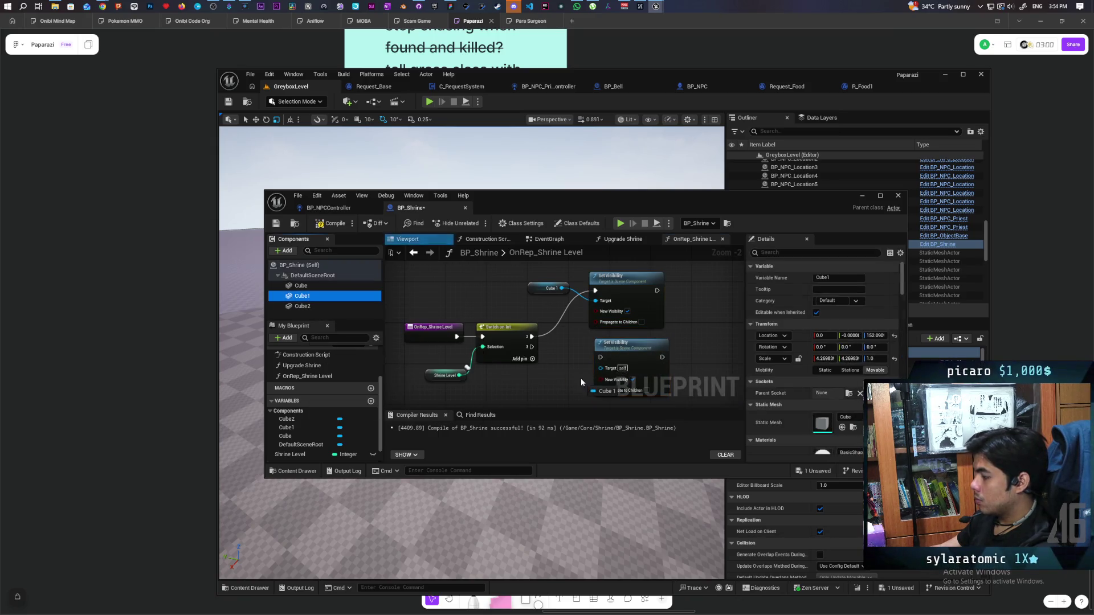
pyautogui.moveTo(302, 306)
pyautogui.mouseDown()
pyautogui.moveTo(567, 394)
pyautogui.moveTo(568, 363)
pyautogui.moveTo(567, 381)
pyautogui.mouseUp()
pyautogui.moveTo(532, 347)
pyautogui.mouseDown()
pyautogui.moveTo(601, 357)
pyautogui.moveTo(625, 347)
pyautogui.mouseUp()
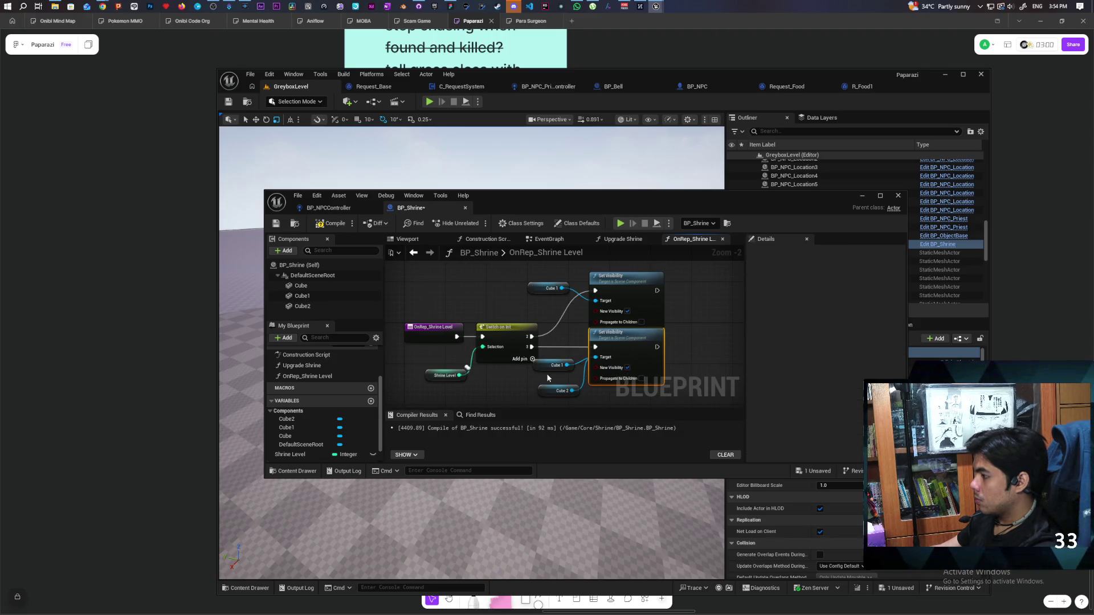
pyautogui.moveTo(551, 367); pyautogui.dragTo(552, 377)
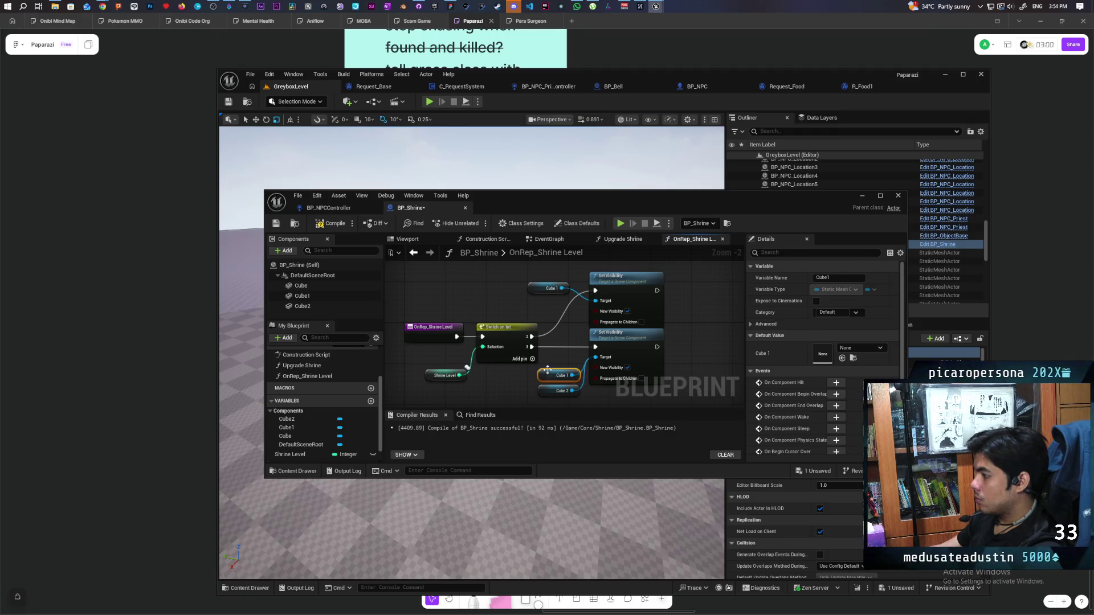
pyautogui.click(276, 224)
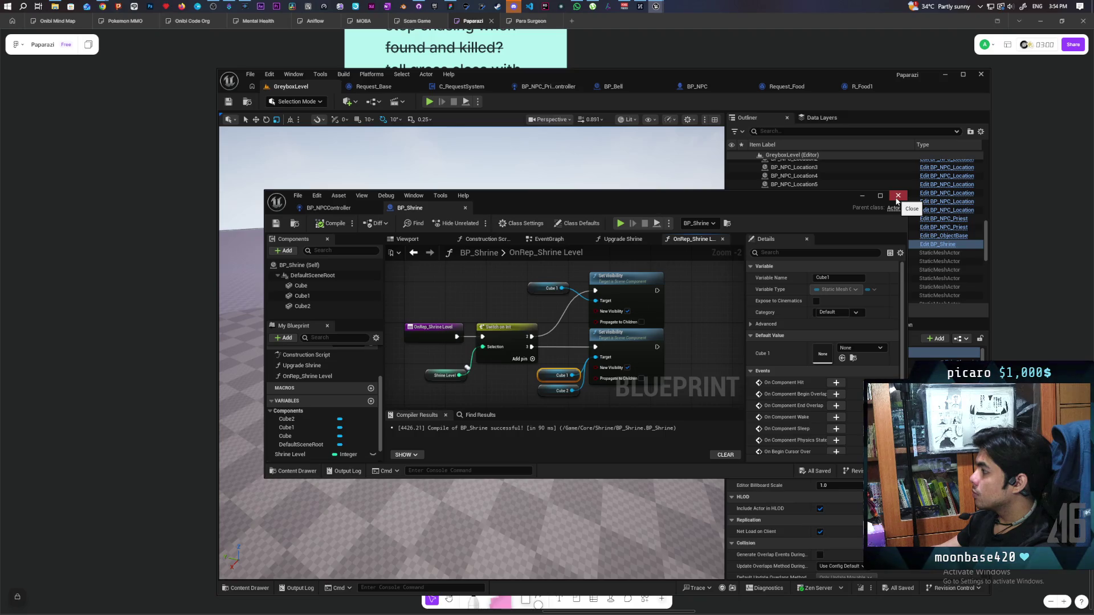
# - Close BP_Shrine, open C_RequestSystem, and move the Begin Play nodes up to make room
pyautogui.click(897, 197)
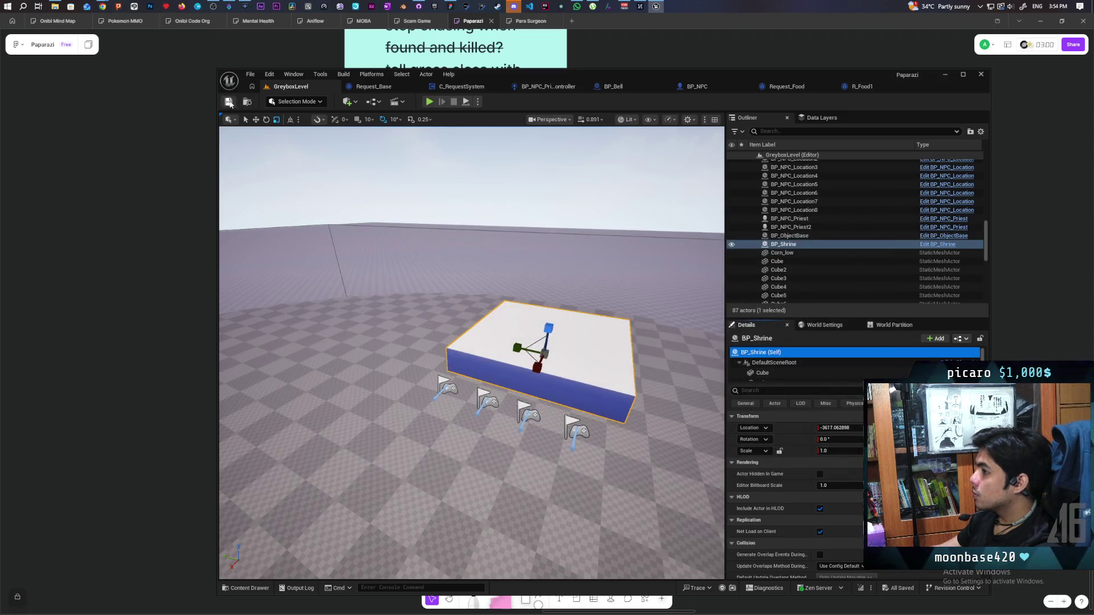
pyautogui.click(460, 86)
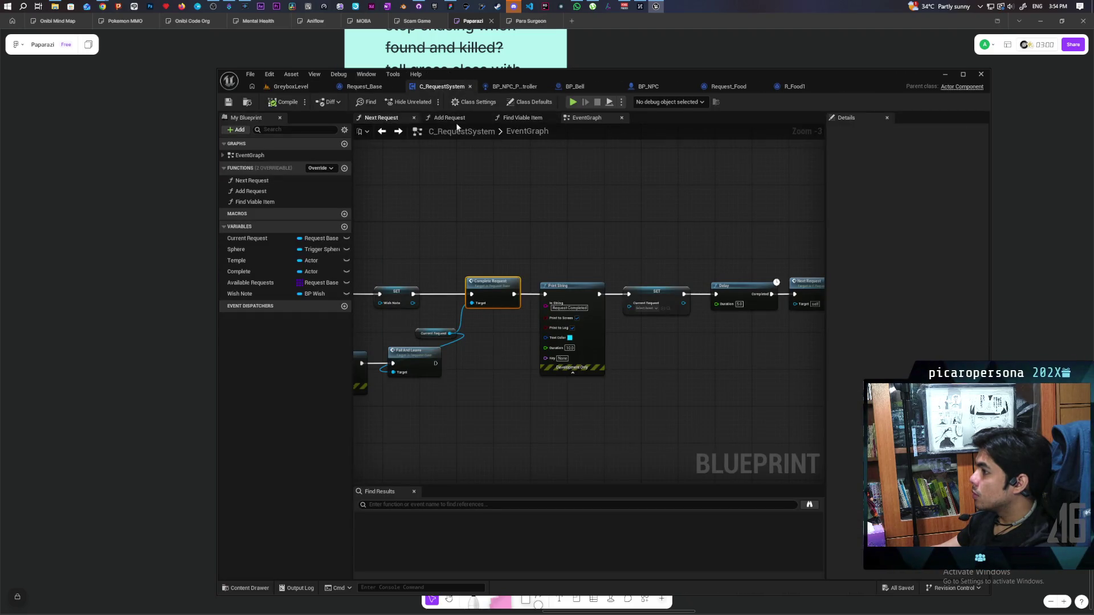
pyautogui.scroll(-3, 536, 154)
pyautogui.scroll(4, 554, 329)
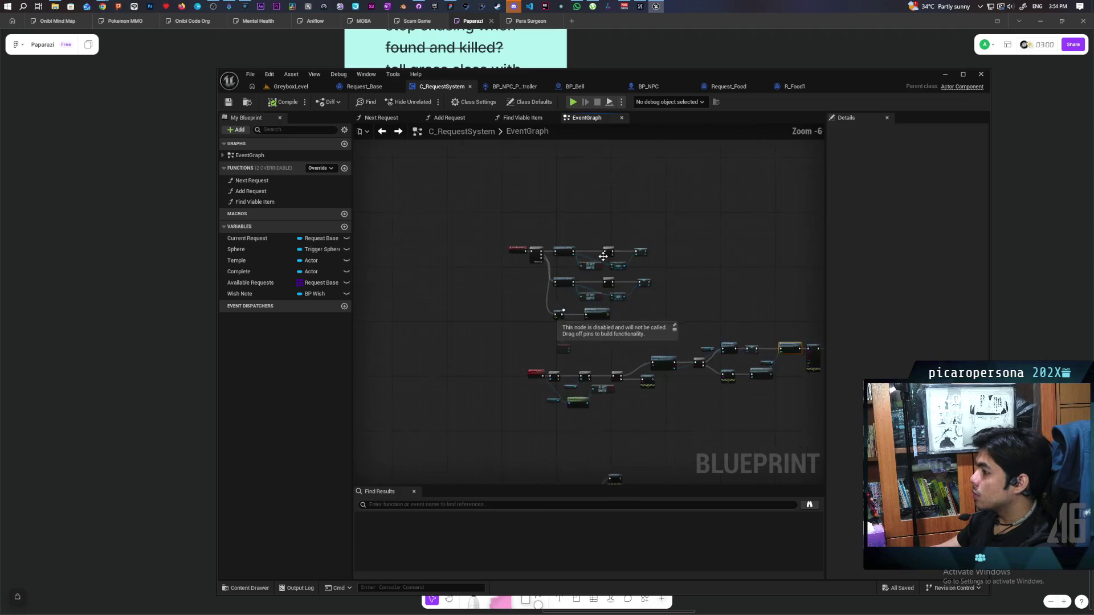
pyautogui.scroll(-1, 554, 329)
pyautogui.scroll(1, 495, 361)
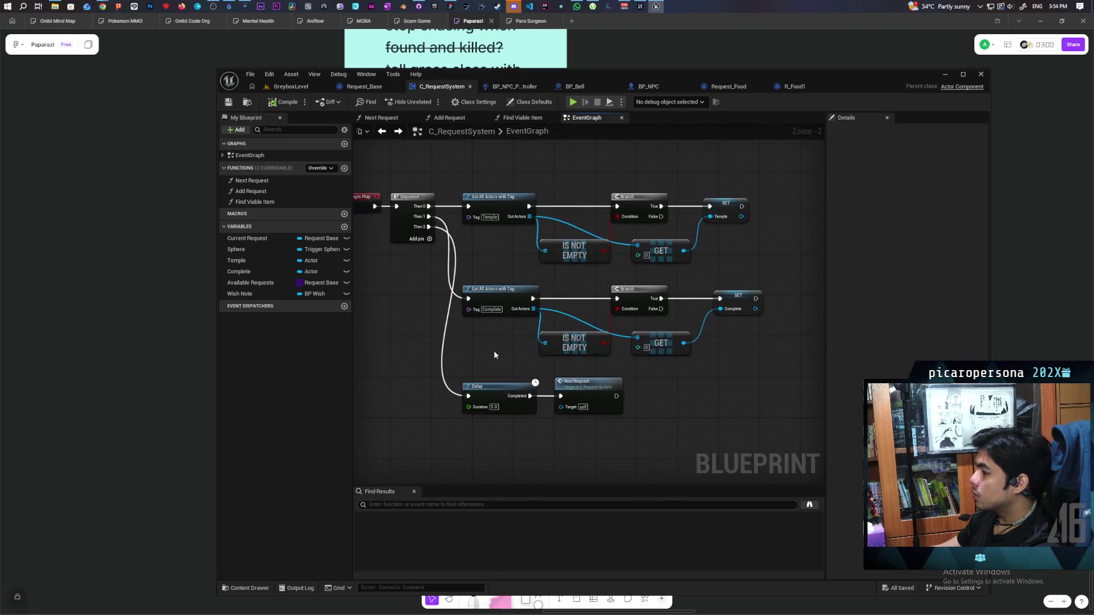
pyautogui.scroll(-2, 419, 173)
pyautogui.moveTo(381, 173); pyautogui.dragTo(665, 329)
pyautogui.moveTo(464, 326)
pyautogui.mouseDown()
pyautogui.moveTo(465, 289)
pyautogui.moveTo(497, 341)
pyautogui.mouseUp()
pyautogui.scroll(2, 451, 266)
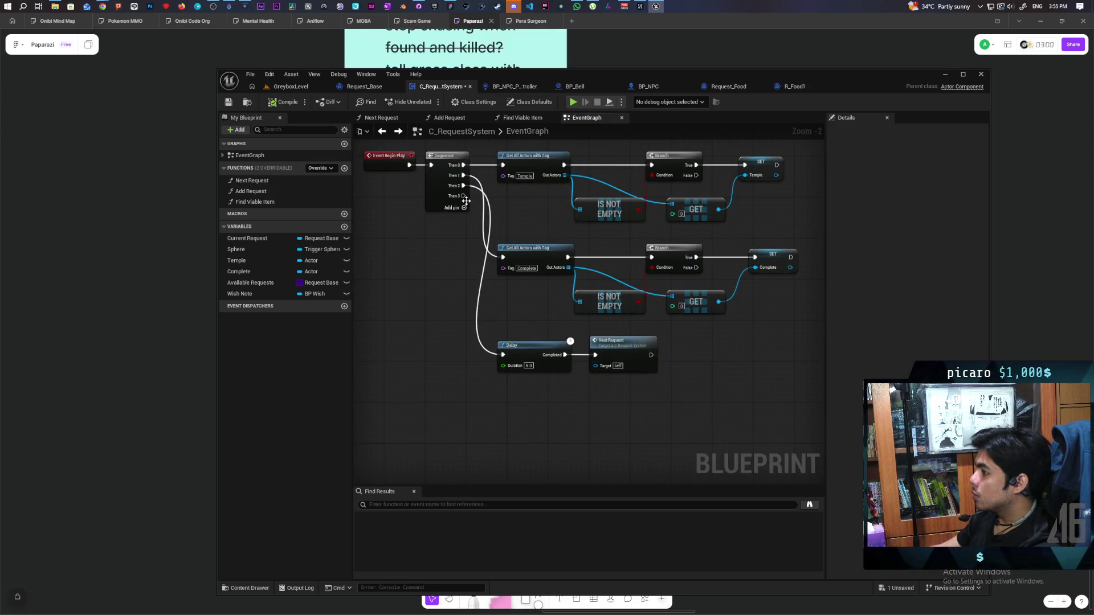
# - From Sequence Then 3, get the BP Shrine actor, promote it to a new Shrine variable, and save
pyautogui.moveTo(464, 196); pyautogui.dragTo(474, 418)
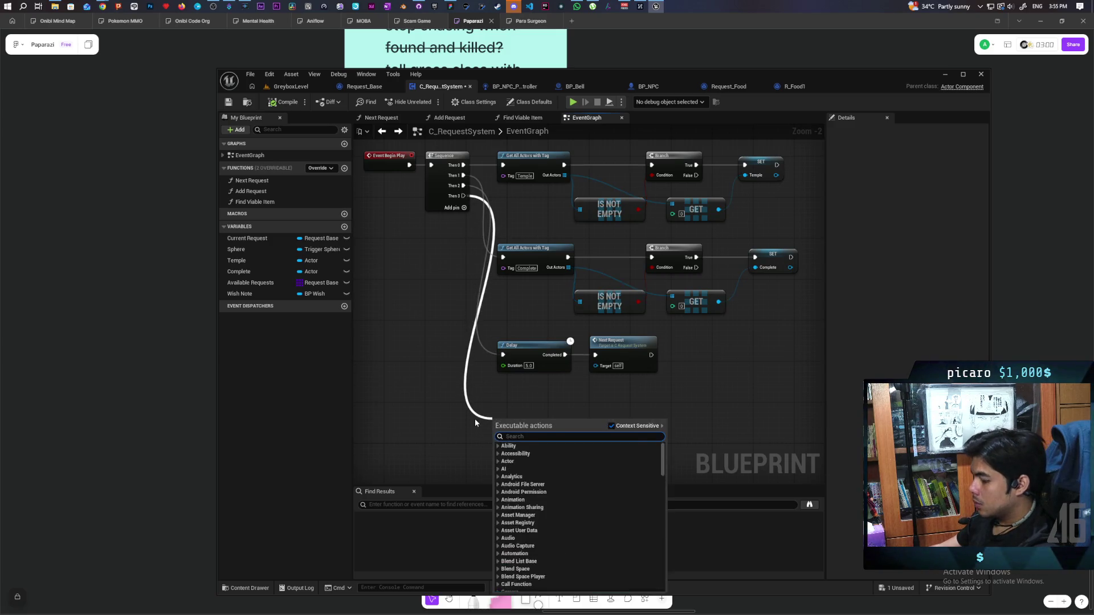
pyautogui.write('get actor')
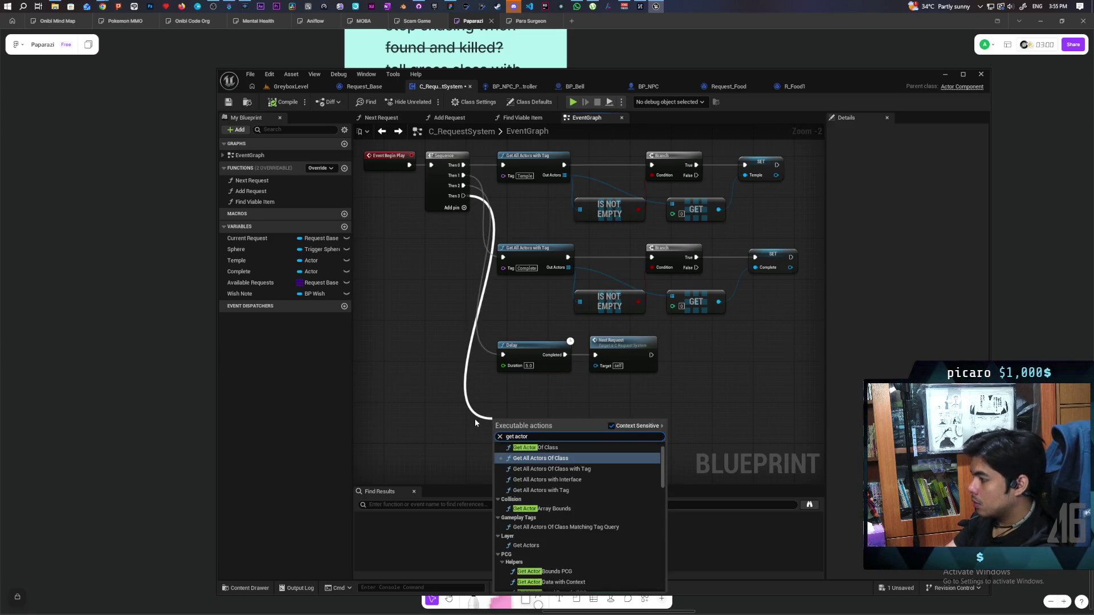
pyautogui.press('Return')
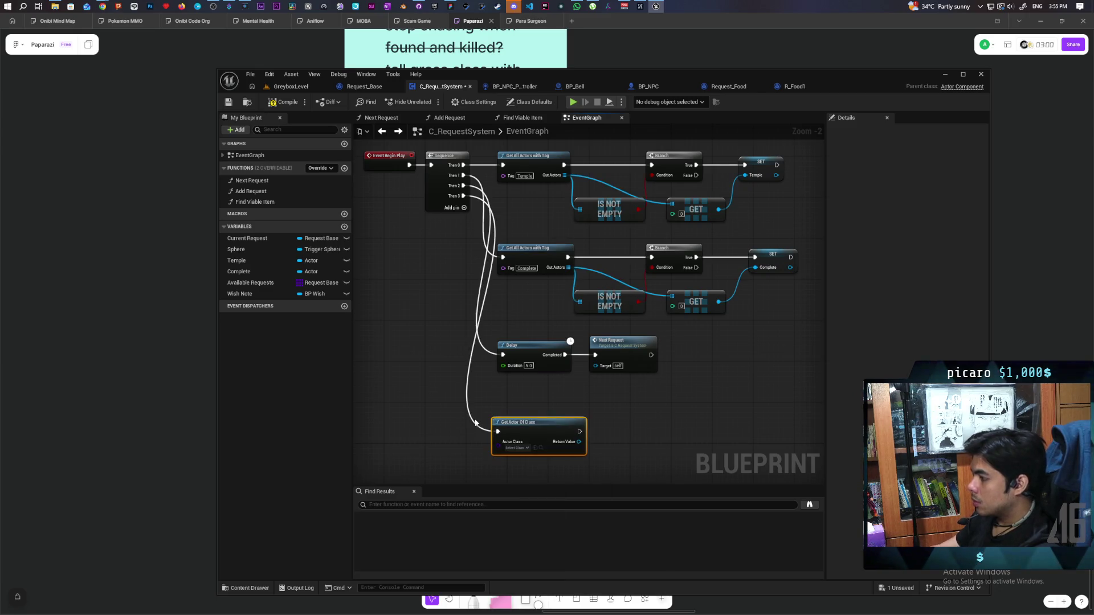
pyautogui.scroll(2, 480, 417)
pyautogui.click(527, 458)
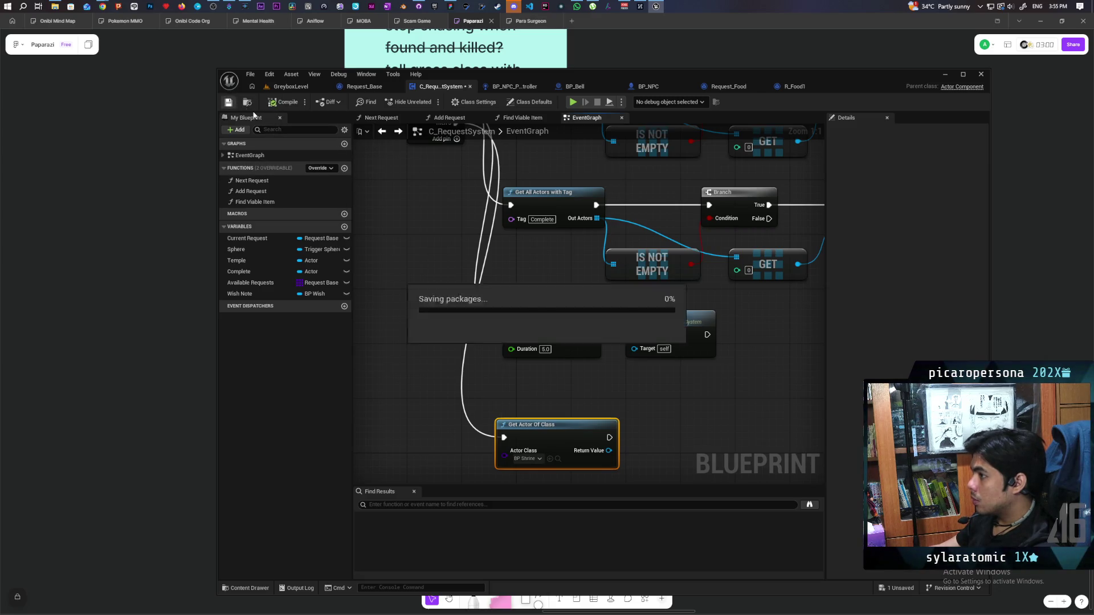
pyautogui.moveTo(608, 450)
pyautogui.mouseDown()
pyautogui.moveTo(630, 456)
pyautogui.moveTo(641, 438)
pyautogui.mouseUp()
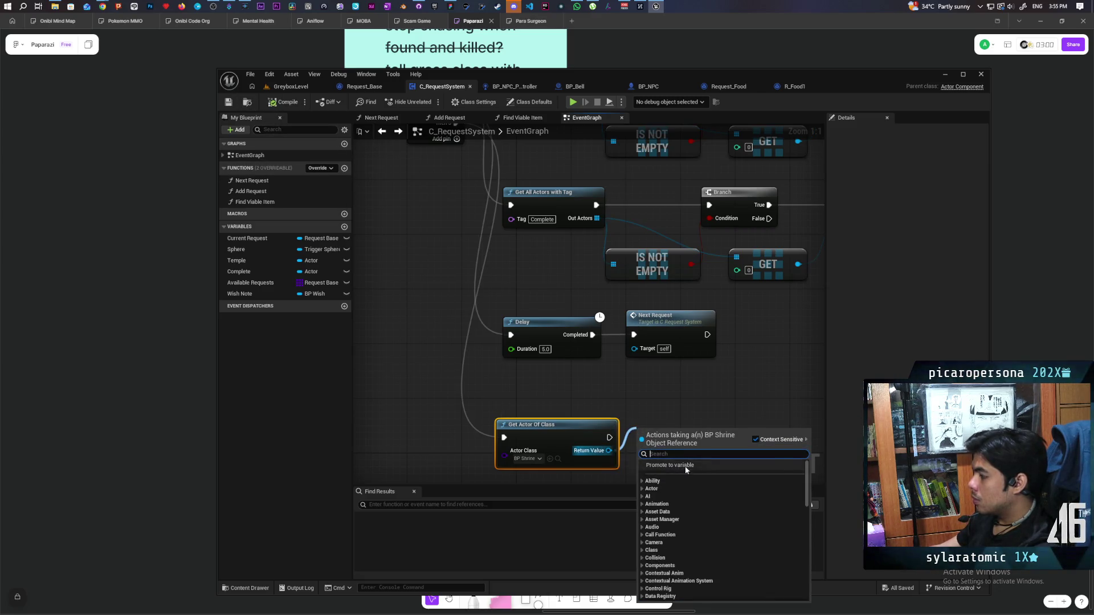
pyautogui.click(684, 466)
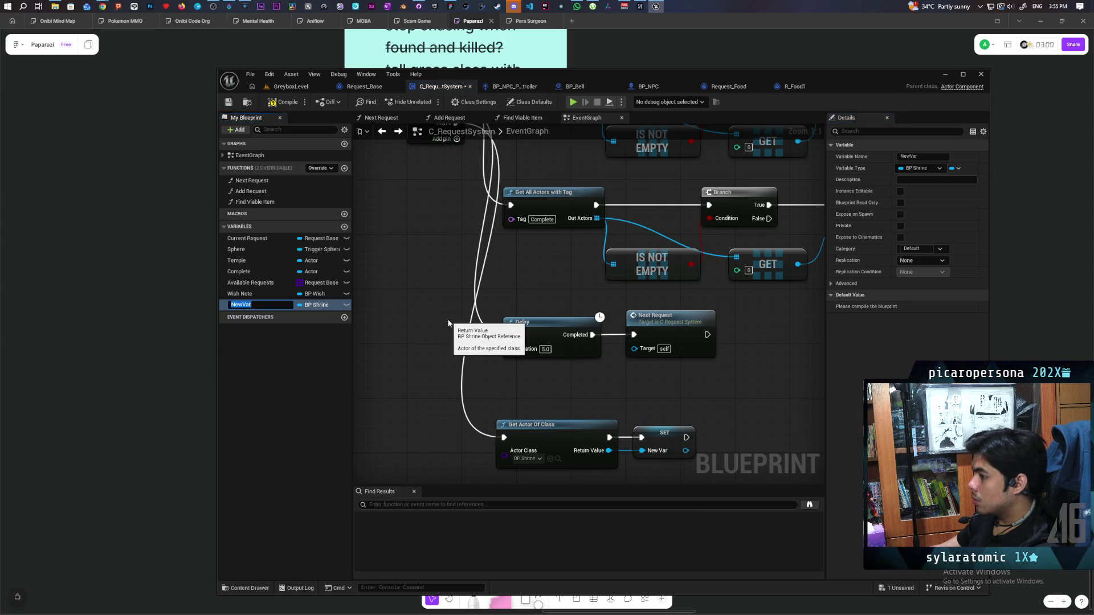
pyautogui.write('Shrine')
pyautogui.press('Return')
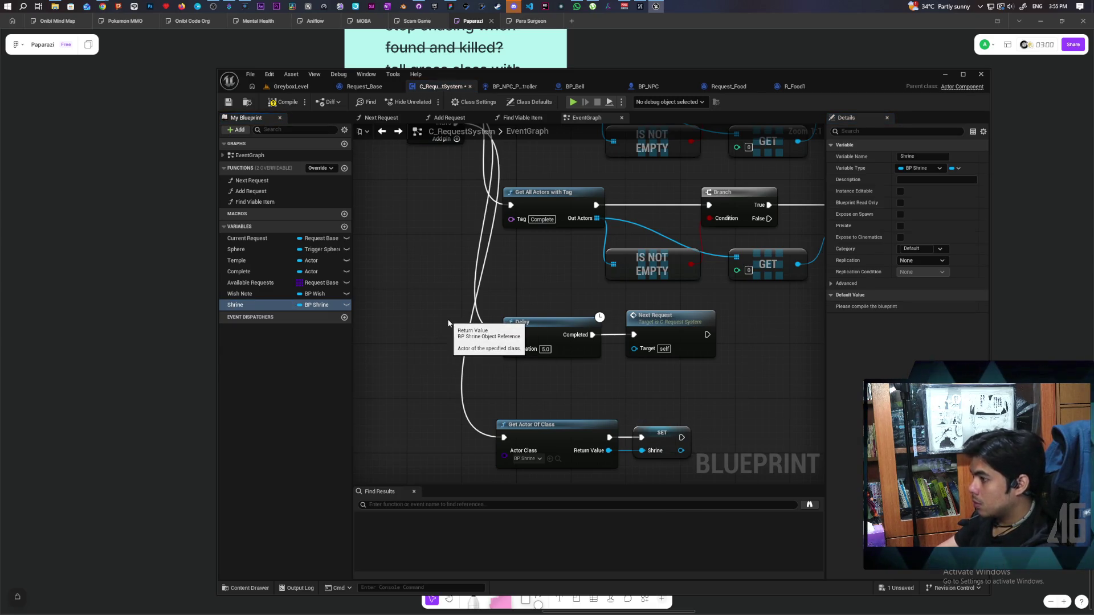
pyautogui.click(228, 103)
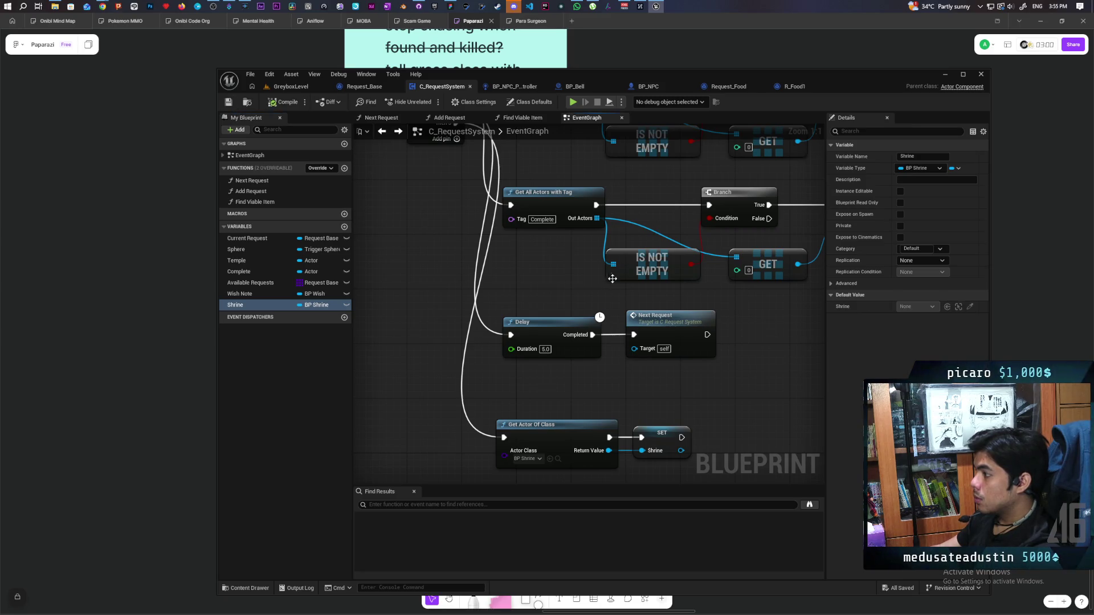
pyautogui.scroll(-5, 567, 186)
pyautogui.scroll(2, 542, 208)
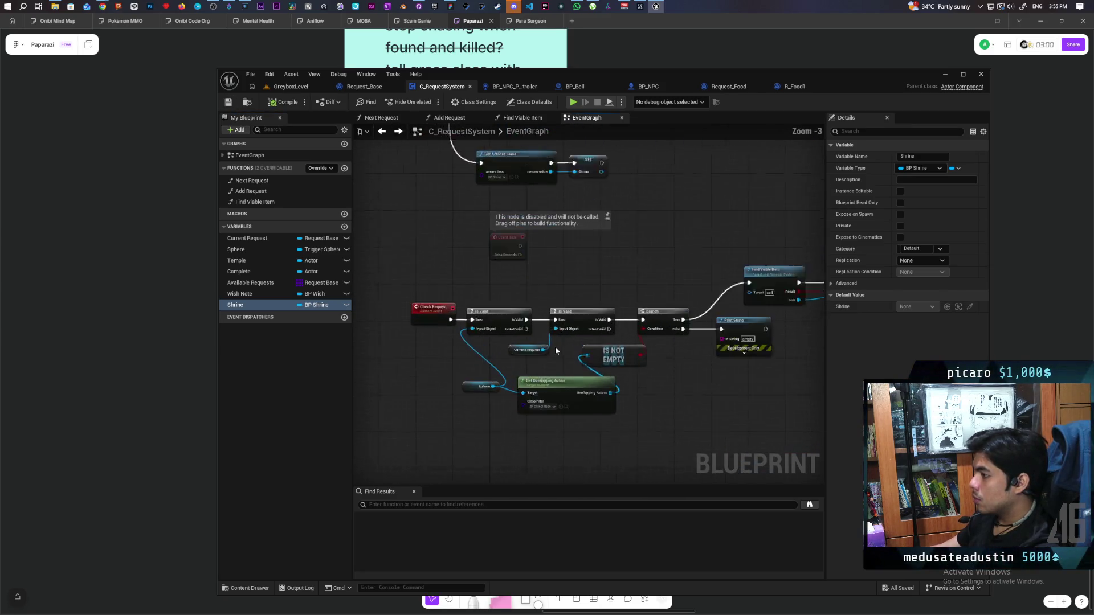
# - Call Upgrade Shrine on a Shrine getter right after Next Request, then return to GreyboxLevel
pyautogui.moveTo(592, 296)
pyautogui.mouseDown()
pyautogui.moveTo(481, 290)
pyautogui.moveTo(533, 278)
pyautogui.mouseUp()
pyautogui.moveTo(661, 330)
pyautogui.mouseDown()
pyautogui.moveTo(609, 342)
pyautogui.moveTo(552, 301)
pyautogui.mouseUp()
pyautogui.moveTo(519, 257)
pyautogui.mouseDown()
pyautogui.moveTo(585, 256)
pyautogui.moveTo(538, 258)
pyautogui.mouseUp()
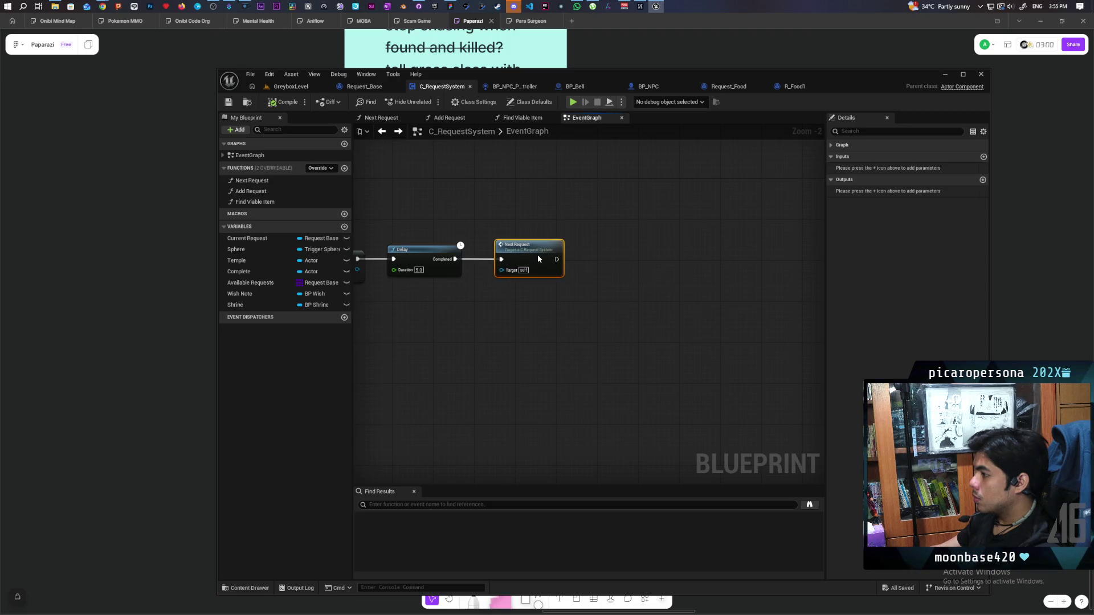
pyautogui.moveTo(235, 305)
pyautogui.mouseDown()
pyautogui.moveTo(557, 310)
pyautogui.moveTo(528, 297)
pyautogui.moveTo(587, 290)
pyautogui.mouseUp()
pyautogui.click(540, 313)
pyautogui.write('up')
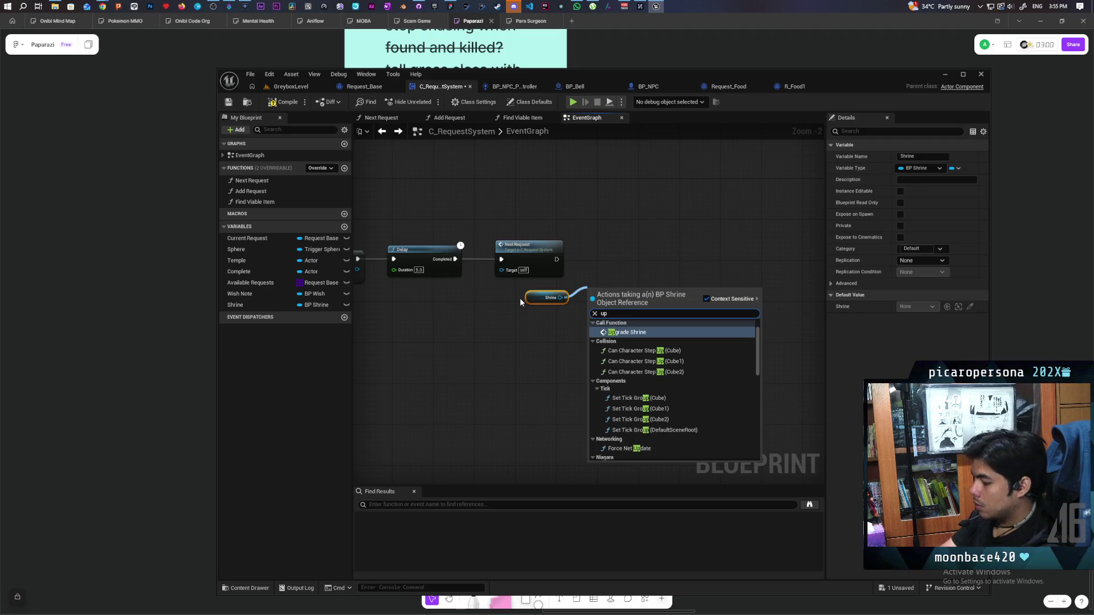
pyautogui.write('grad')
pyautogui.press('Return')
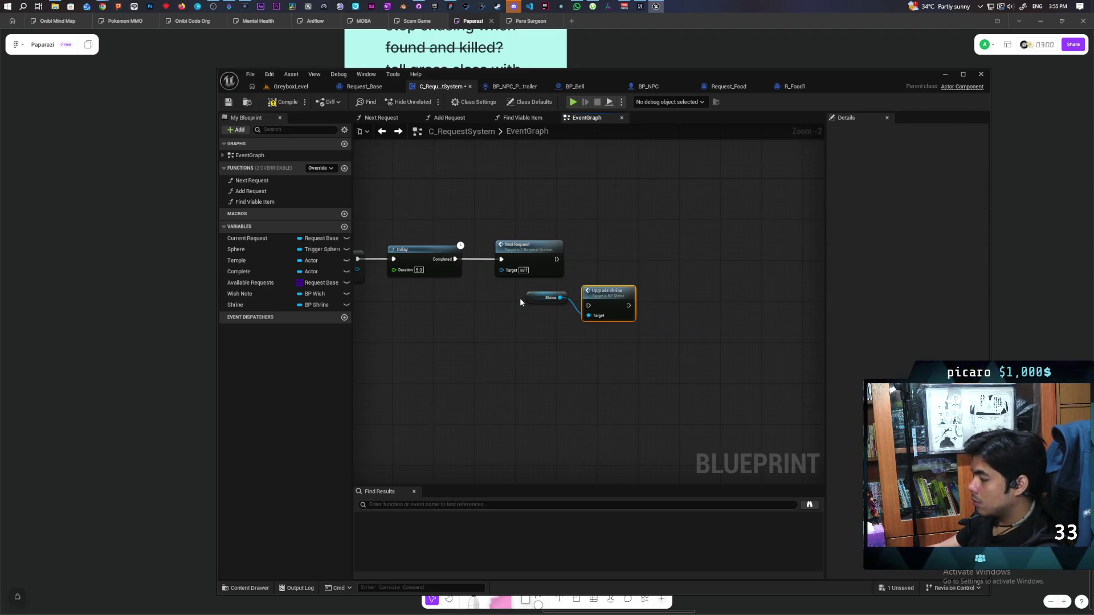
pyautogui.moveTo(605, 292)
pyautogui.mouseDown()
pyautogui.moveTo(605, 250)
pyautogui.moveTo(576, 263)
pyautogui.moveTo(589, 265)
pyautogui.mouseUp()
pyautogui.moveTo(601, 263); pyautogui.dragTo(607, 258)
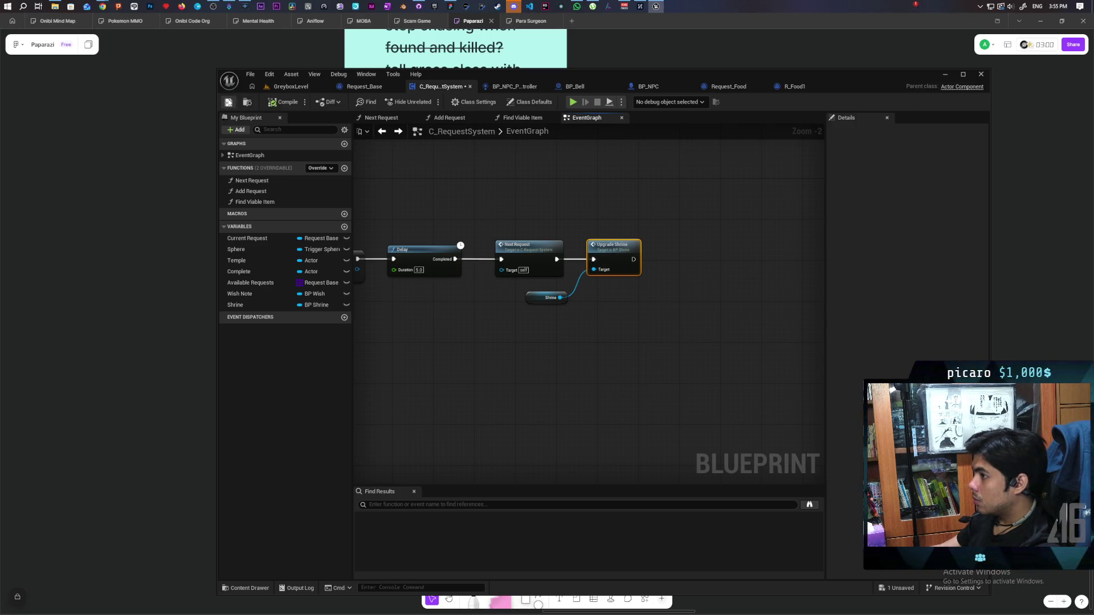
pyautogui.click(288, 86)
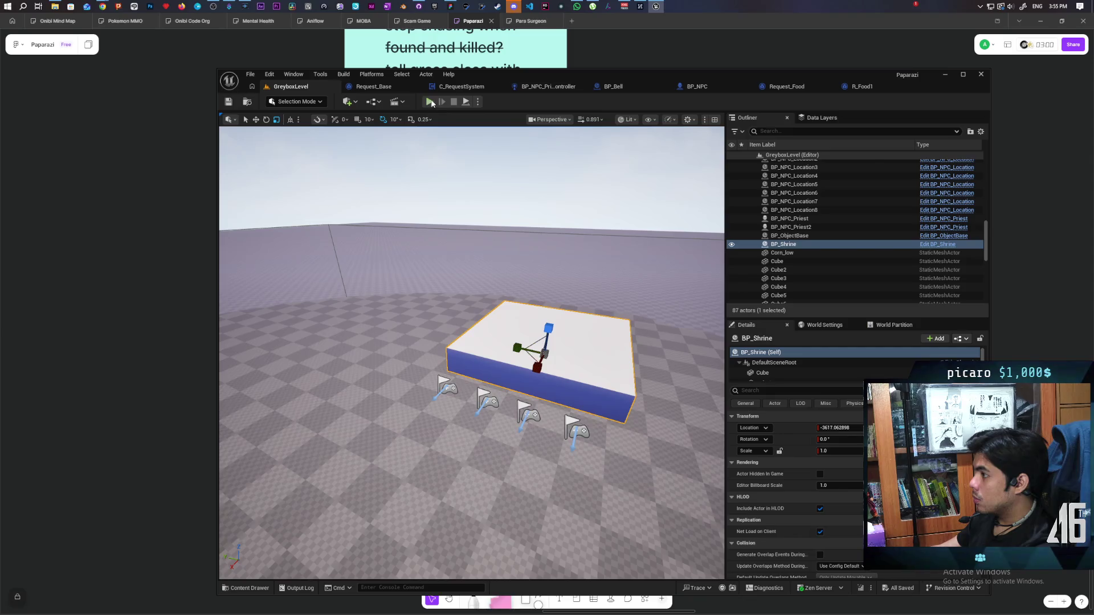
# - Play-test GreyboxLevel, walking the character between the bell, bushes and wall, then stop with Esc
pyautogui.click(429, 101)
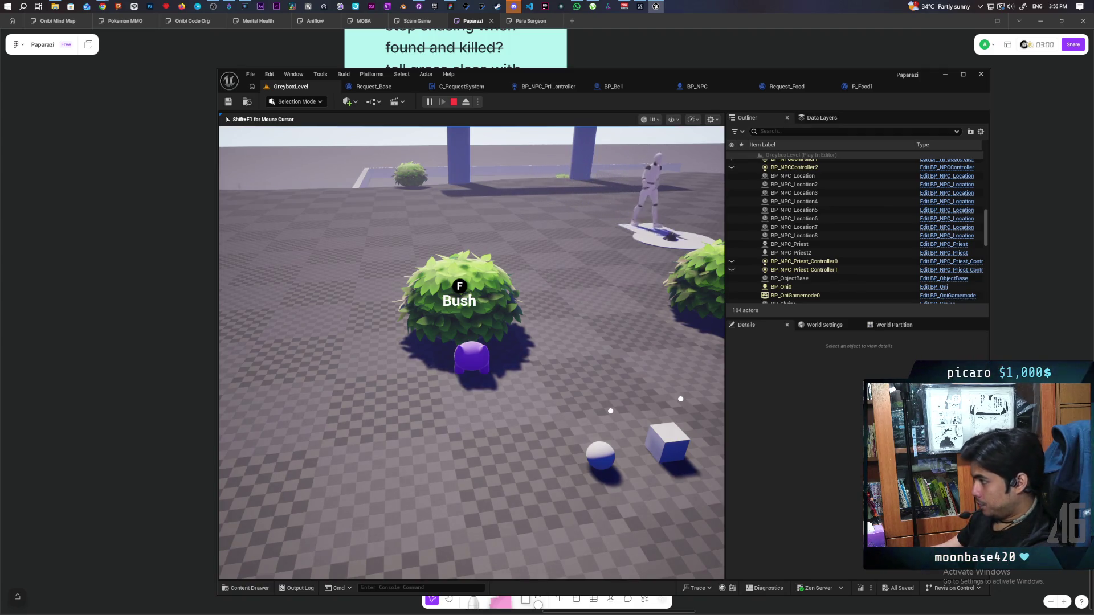
pyautogui.press('w')
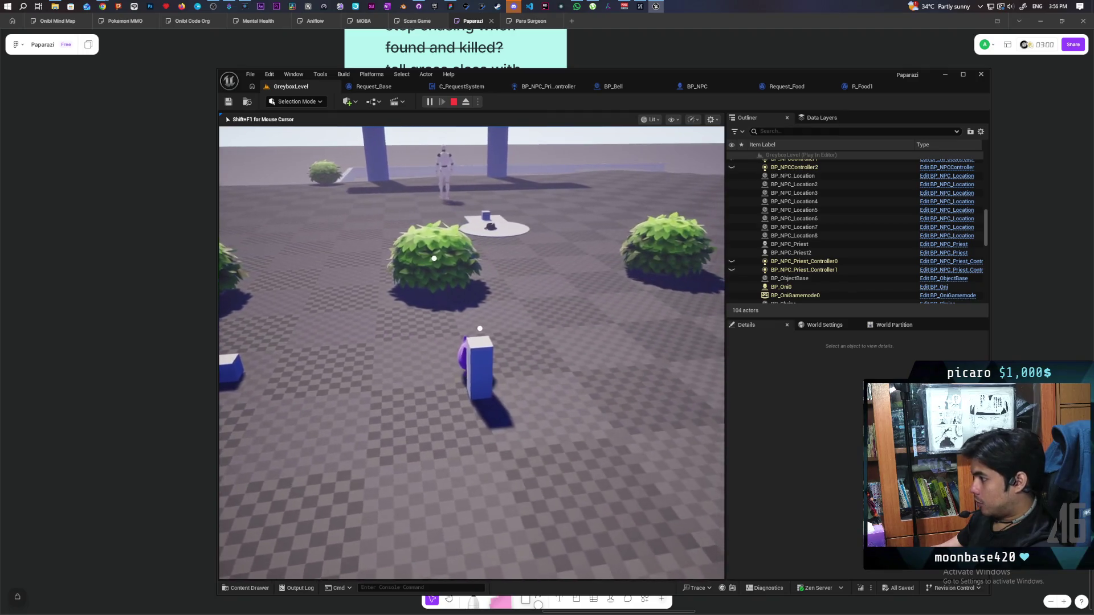
pyautogui.press('w')
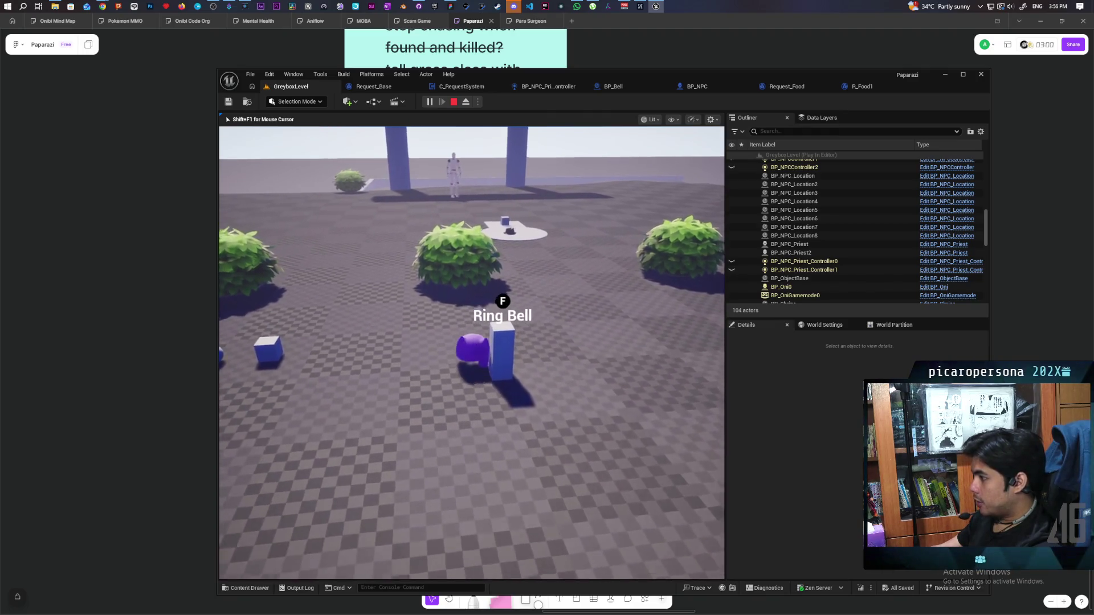
pyautogui.press('s')
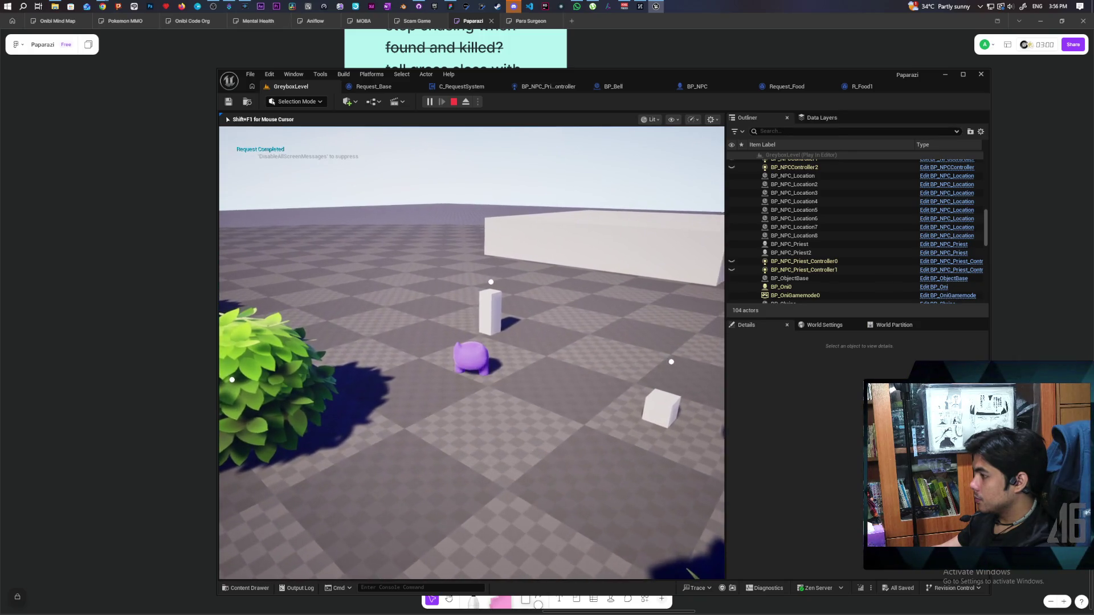
pyautogui.moveTo(471, 353); pyautogui.dragTo(471, 353)
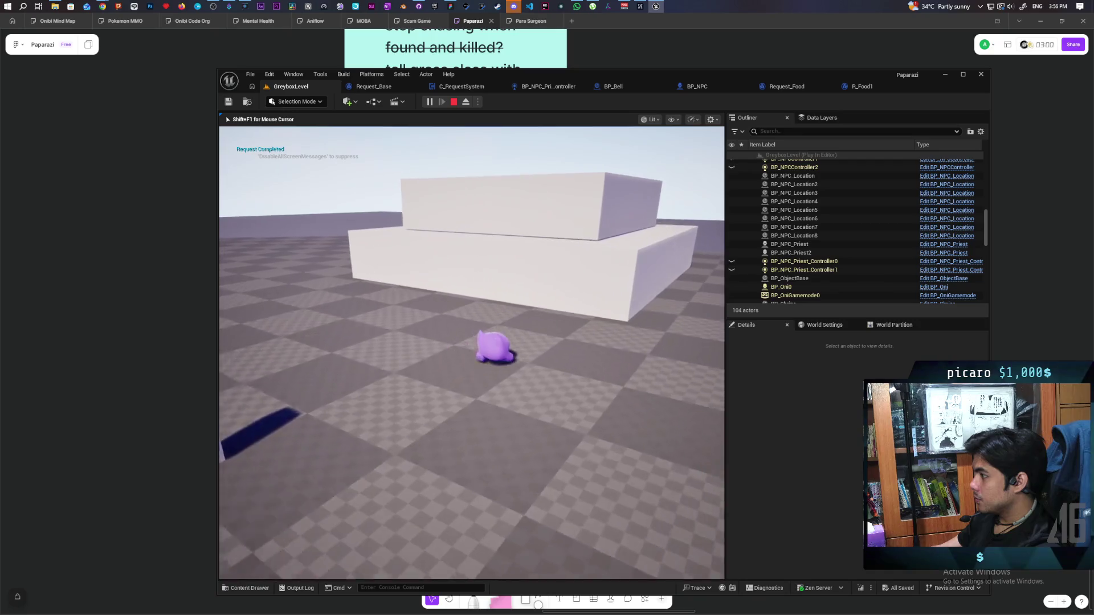
pyautogui.press('w')
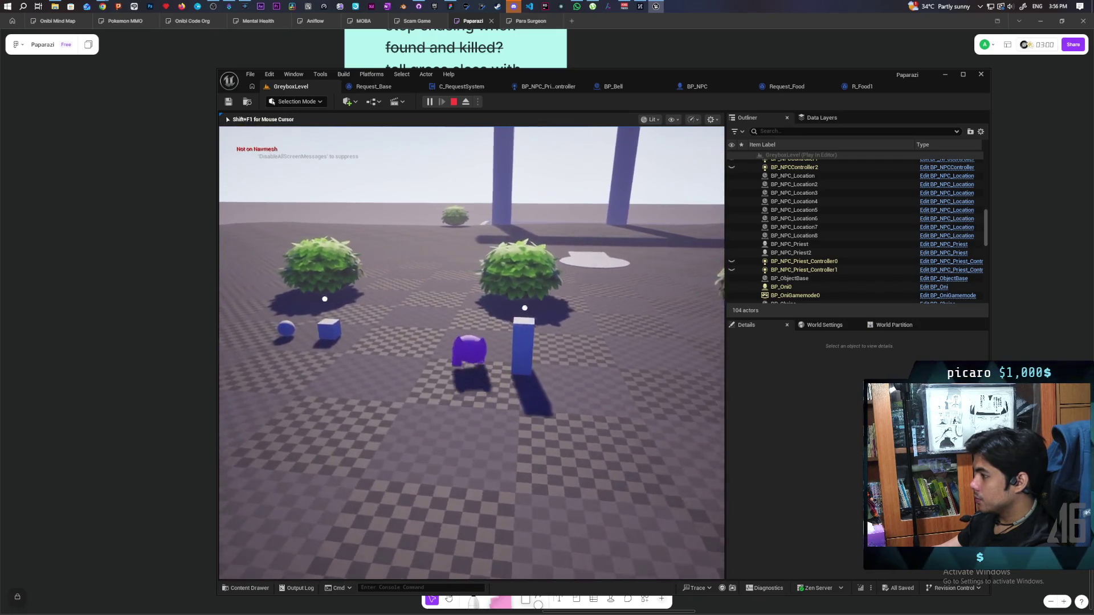
pyautogui.press('w')
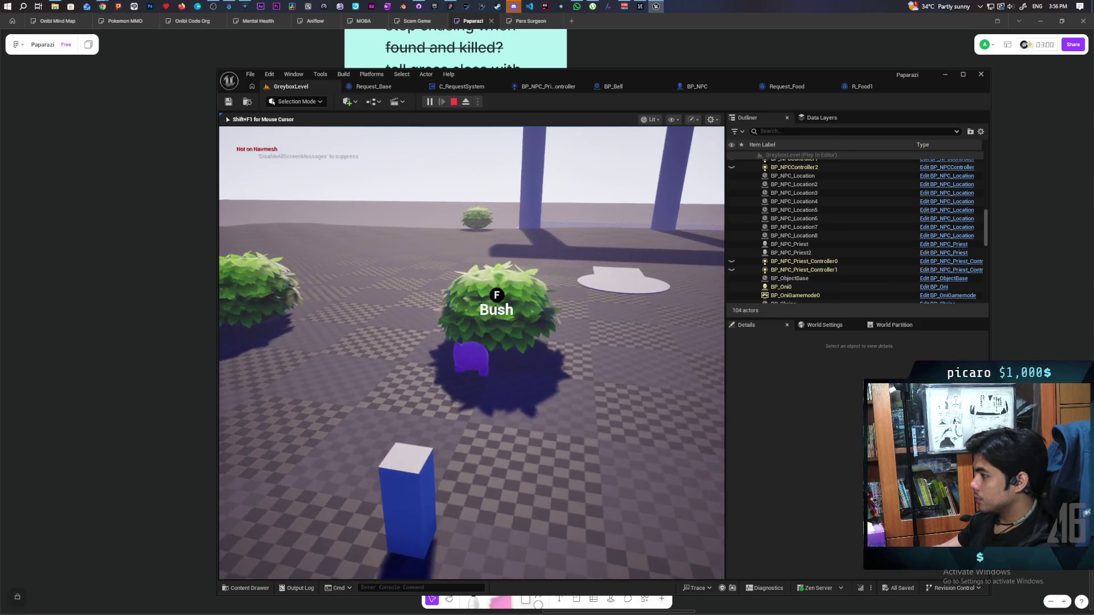
pyautogui.press('w')
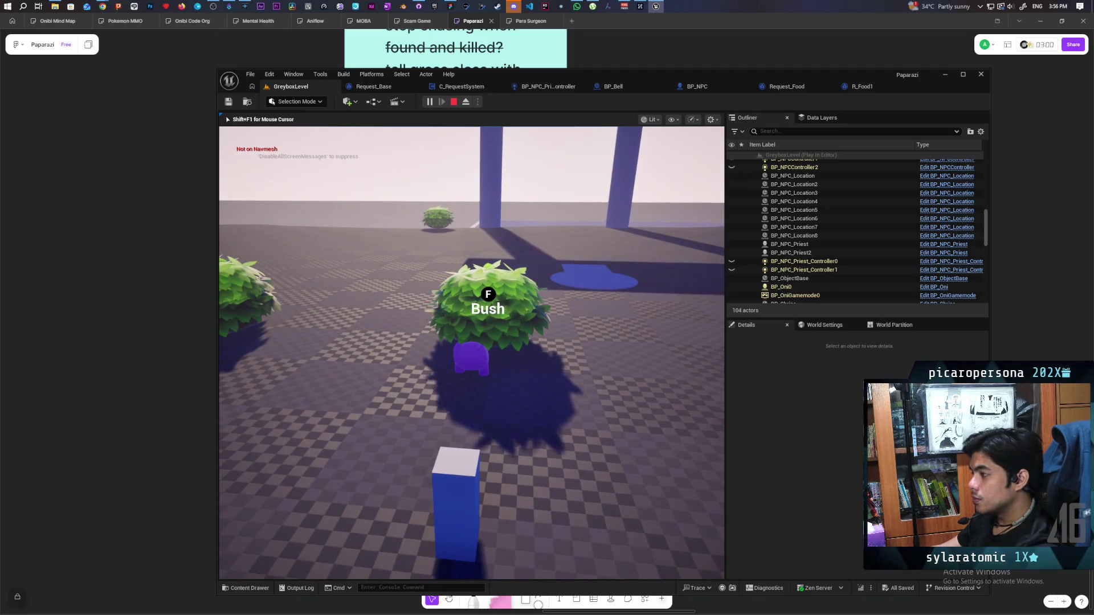
pyautogui.press('w')
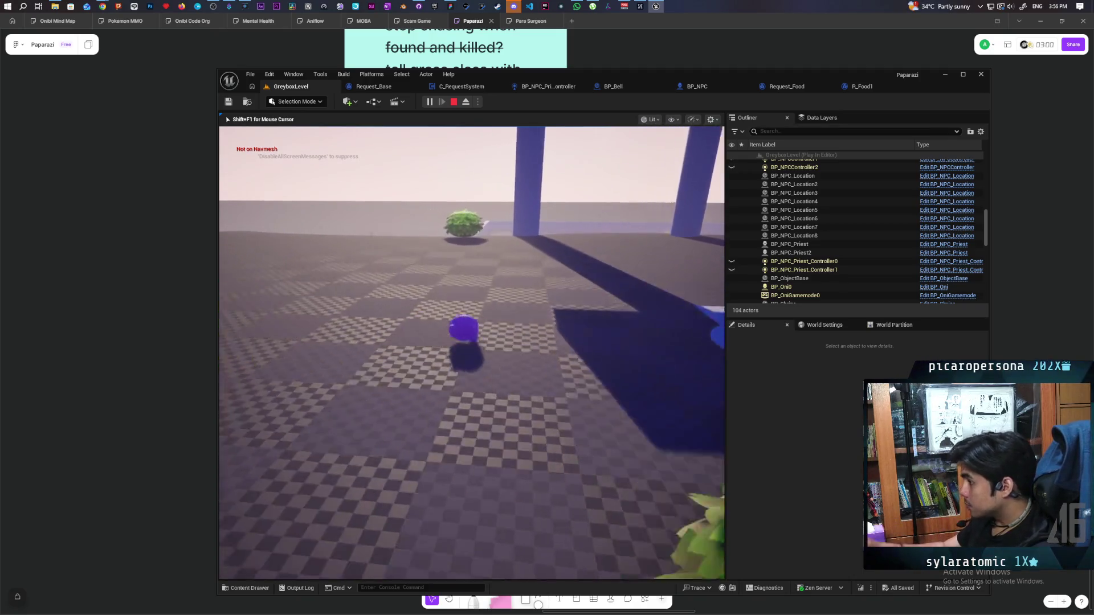
pyautogui.press('w')
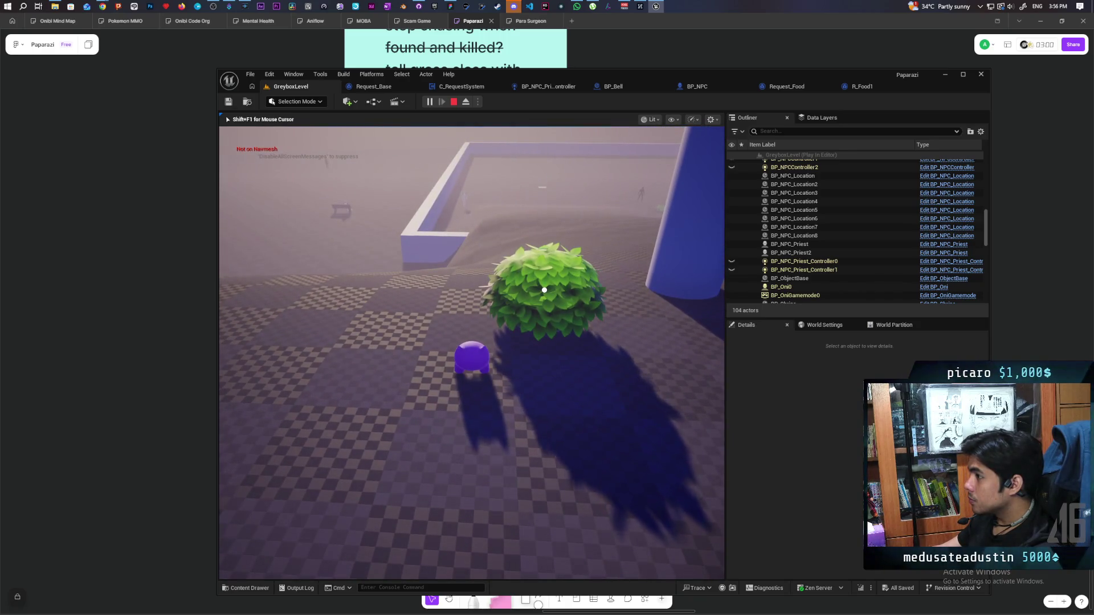
pyautogui.press('w')
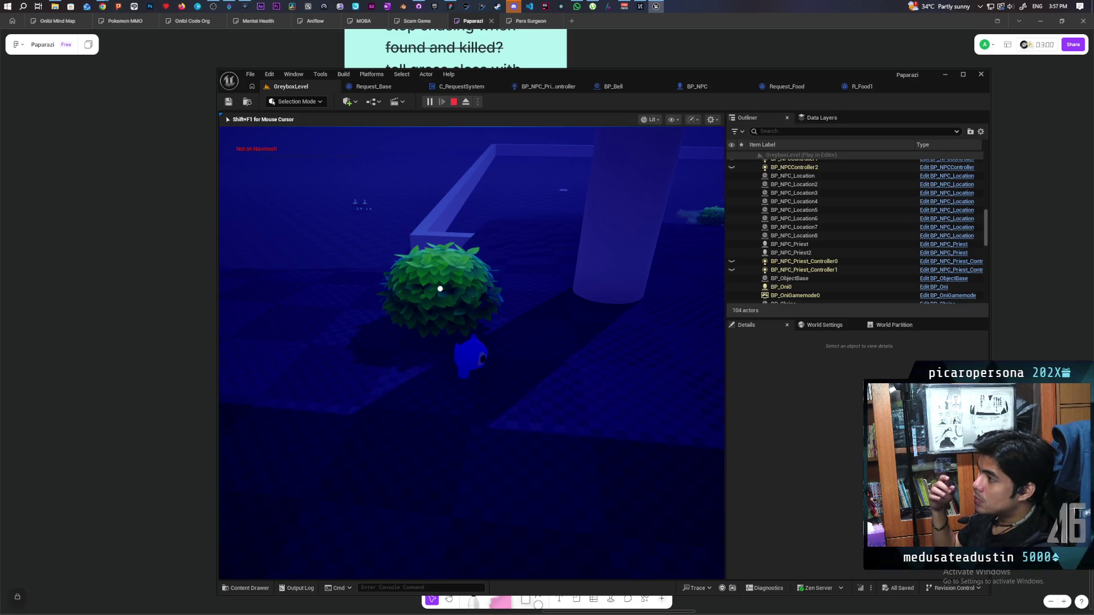
pyautogui.press('Escape')
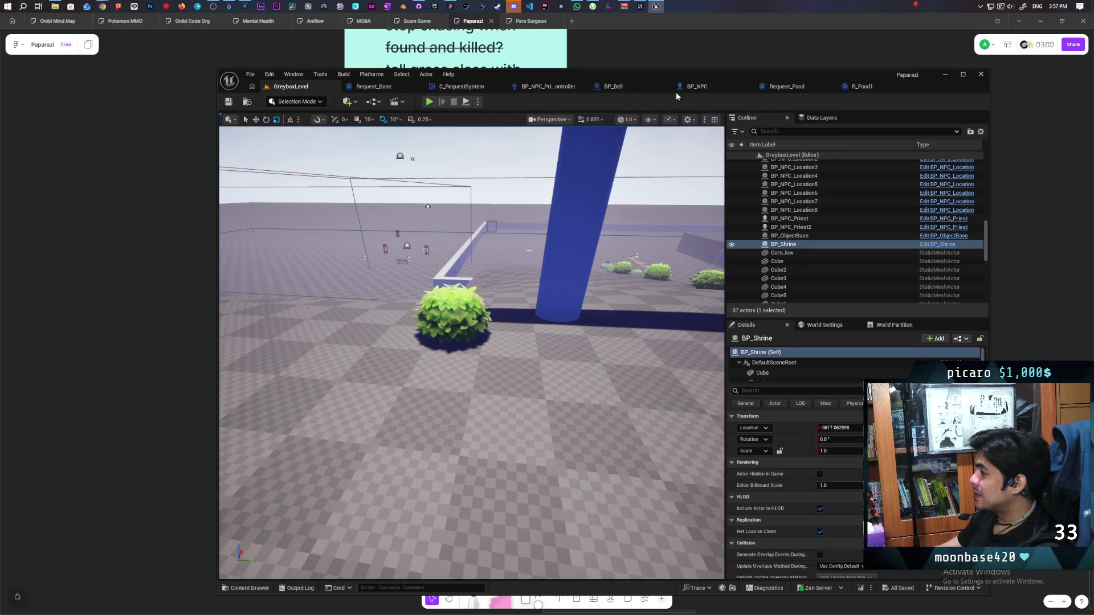
# - Inspect Request_Base's EventGraph, bringing Request Mode, Branch, MC Get Up and Move To And Remember into view
pyautogui.click(372, 86)
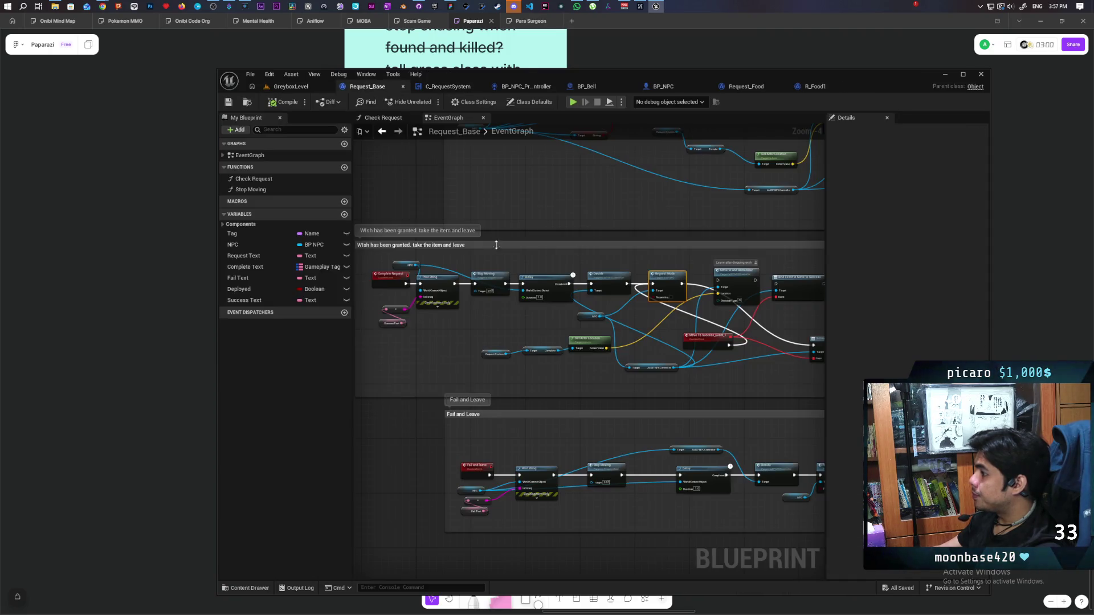
pyautogui.scroll(1, 490, 223)
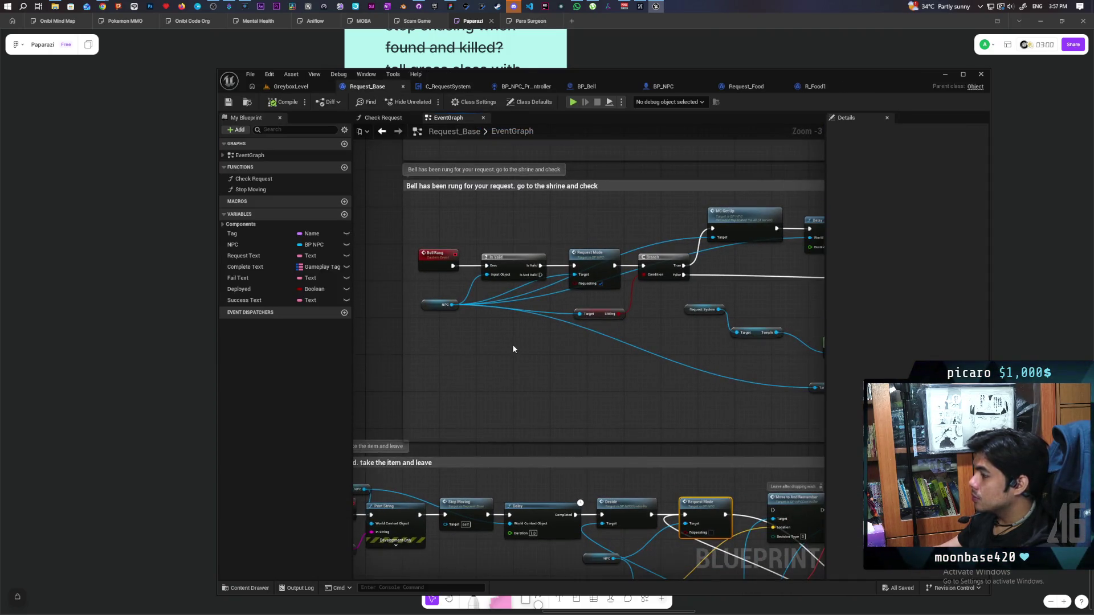
pyautogui.moveTo(542, 365)
pyautogui.mouseDown()
pyautogui.moveTo(536, 452)
pyautogui.moveTo(519, 487)
pyautogui.moveTo(467, 420)
pyautogui.mouseUp()
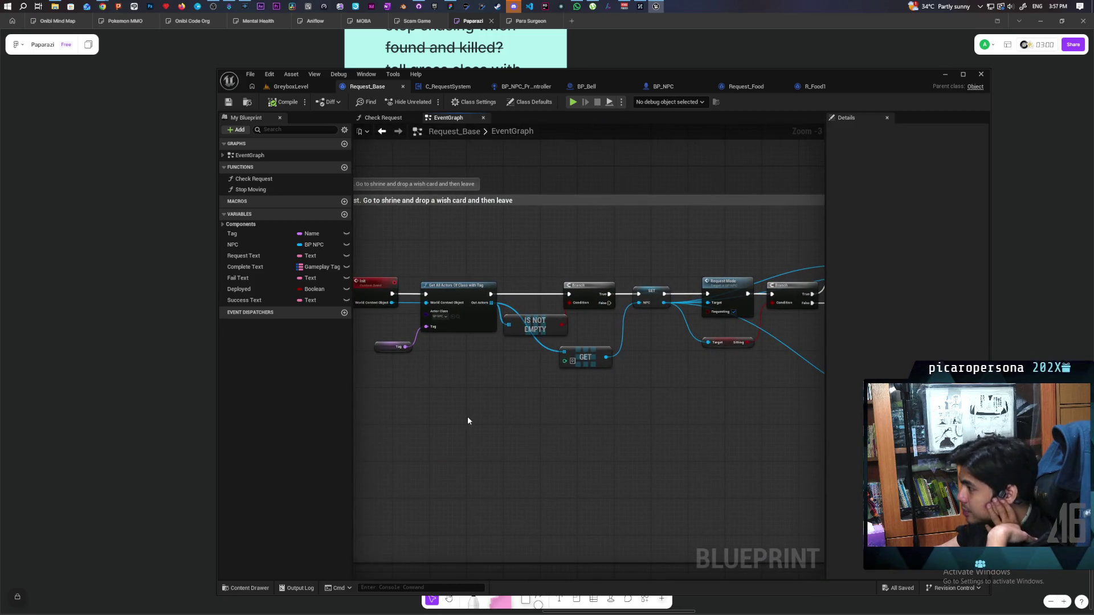
pyautogui.scroll(2, 503, 377)
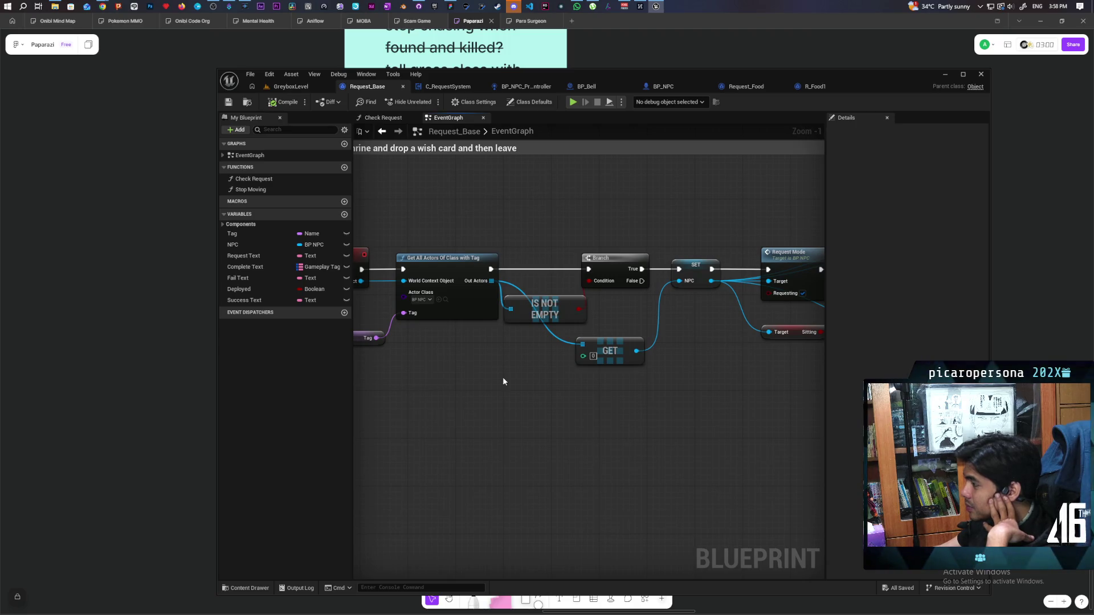
pyautogui.moveTo(551, 394)
pyautogui.mouseDown()
pyautogui.moveTo(444, 421)
pyautogui.moveTo(587, 415)
pyautogui.moveTo(526, 416)
pyautogui.mouseUp()
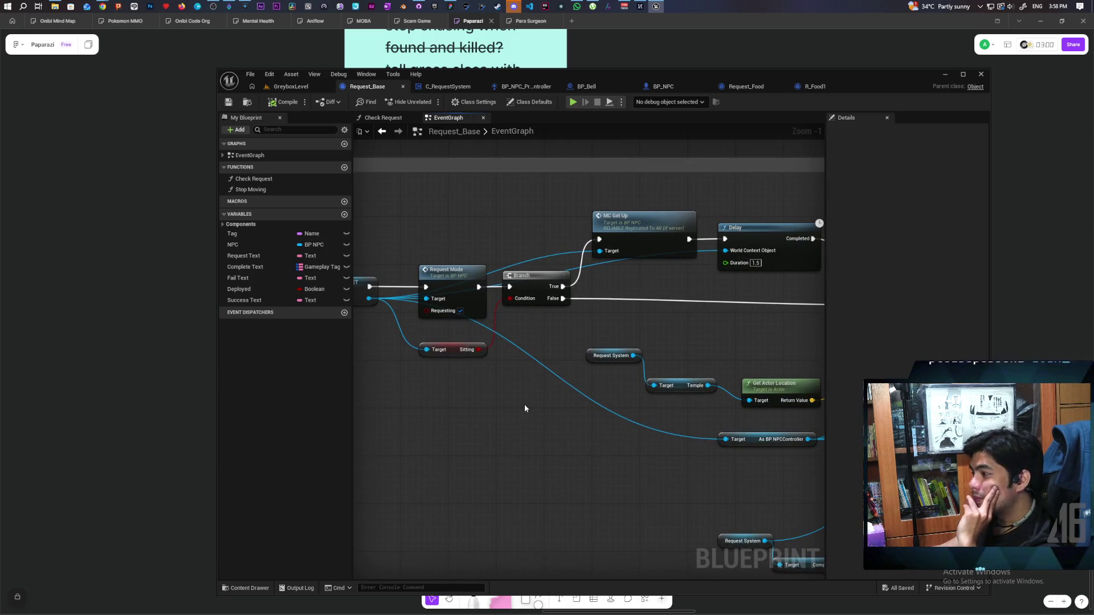
pyautogui.moveTo(525, 408); pyautogui.dragTo(492, 443)
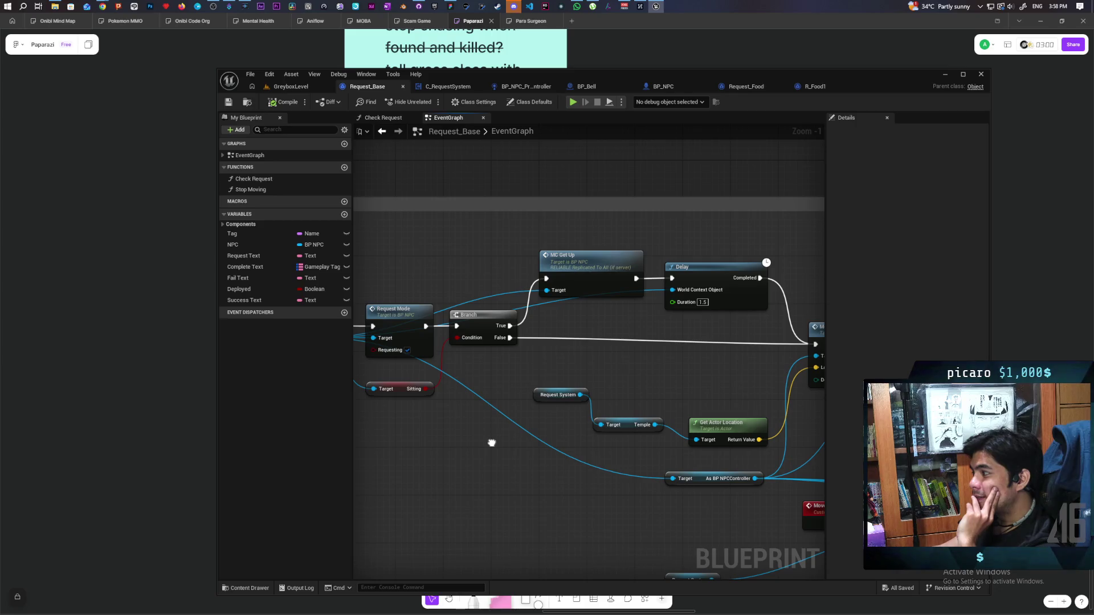
pyautogui.moveTo(491, 442)
pyautogui.mouseDown()
pyautogui.moveTo(456, 419)
pyautogui.moveTo(354, 407)
pyautogui.moveTo(486, 398)
pyautogui.moveTo(354, 398)
pyautogui.moveTo(520, 386)
pyautogui.moveTo(488, 391)
pyautogui.moveTo(407, 395)
pyautogui.moveTo(522, 378)
pyautogui.moveTo(353, 393)
pyautogui.moveTo(537, 385)
pyautogui.moveTo(573, 408)
pyautogui.moveTo(531, 278)
pyautogui.mouseUp()
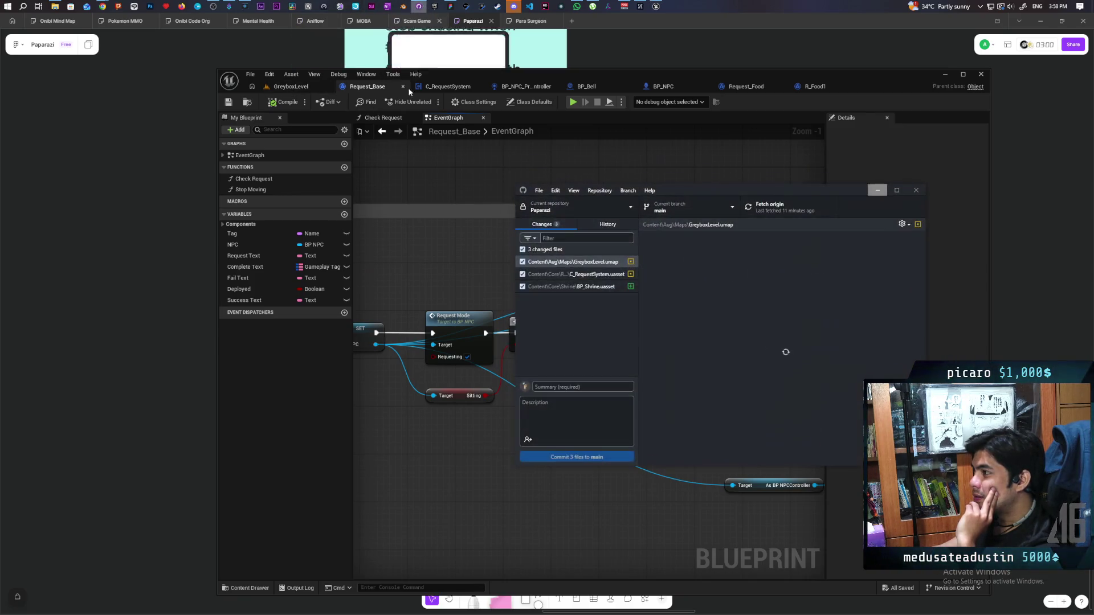
# - Commit the three changed files to main as 'added basic shrine upgrade' and push to origin
pyautogui.click(418, 7)
pyautogui.click(559, 386)
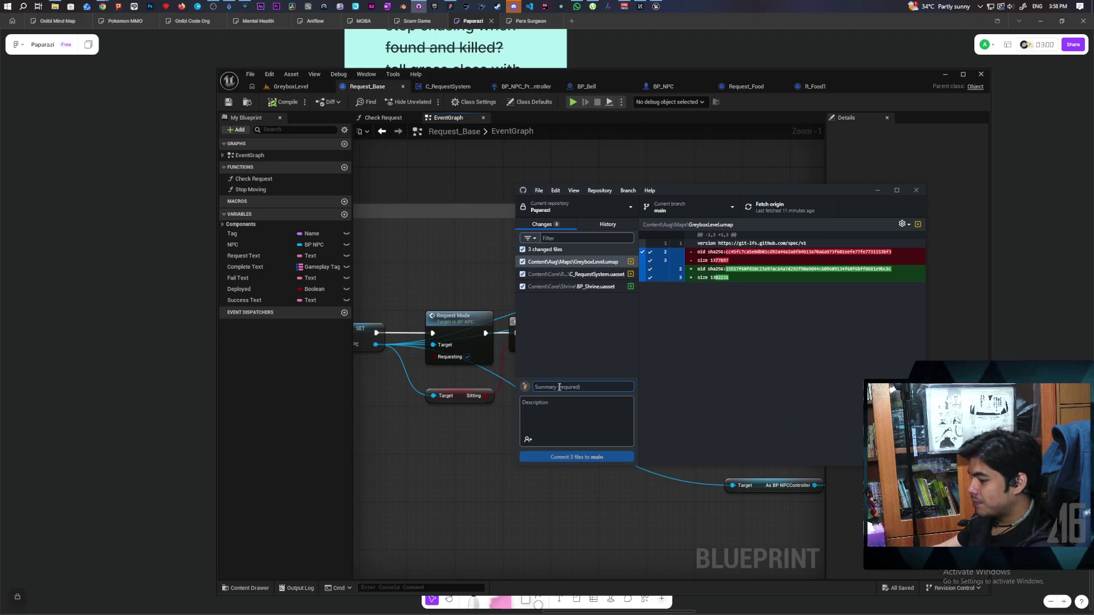
pyautogui.write('added basic shrine upgrade')
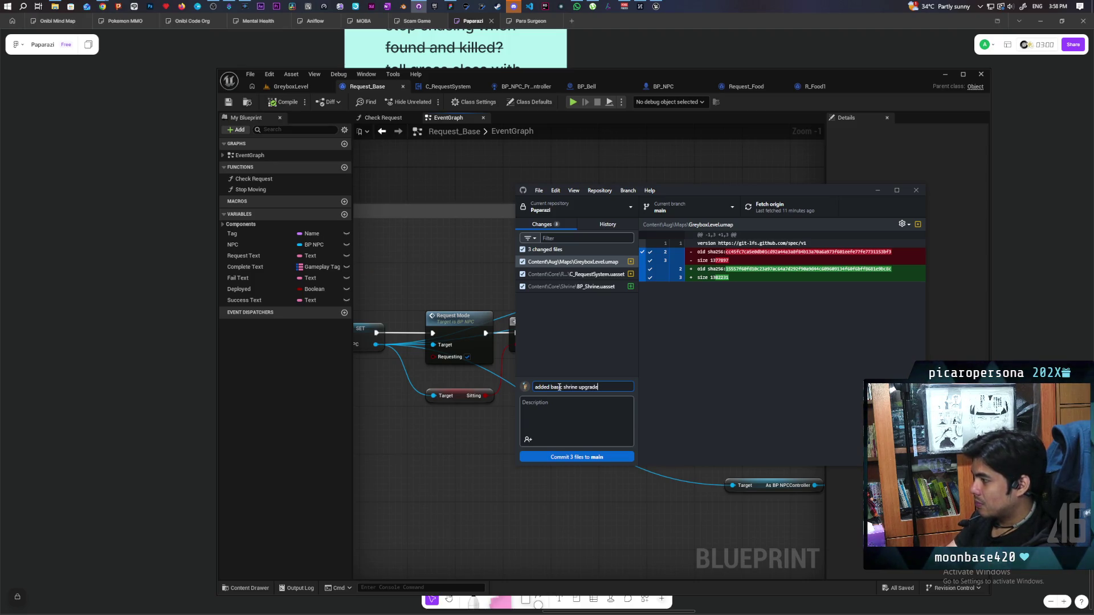
pyautogui.click(562, 453)
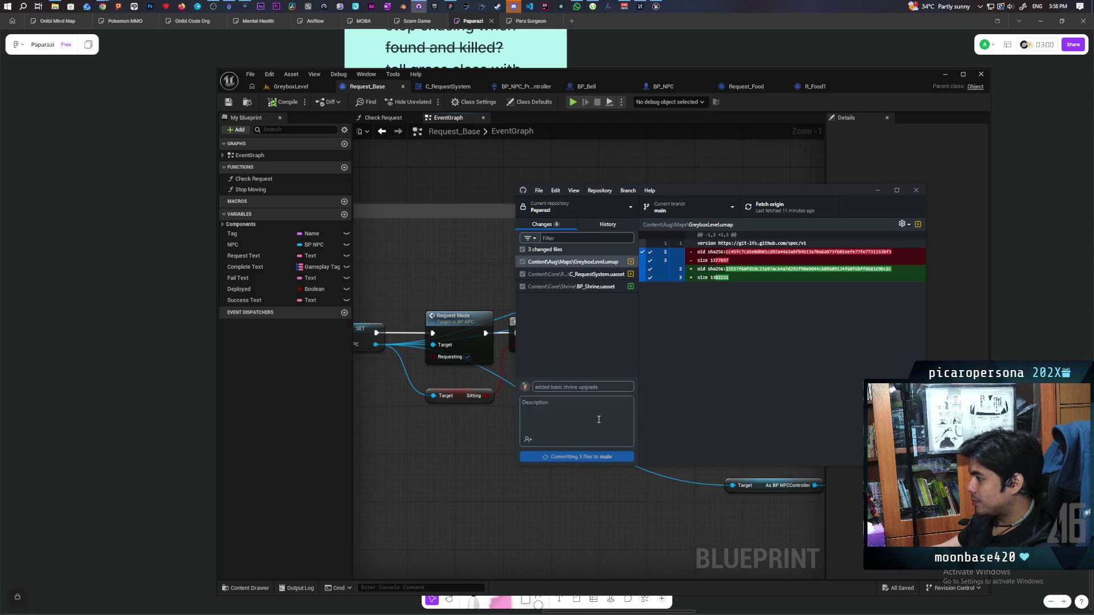
pyautogui.click(772, 207)
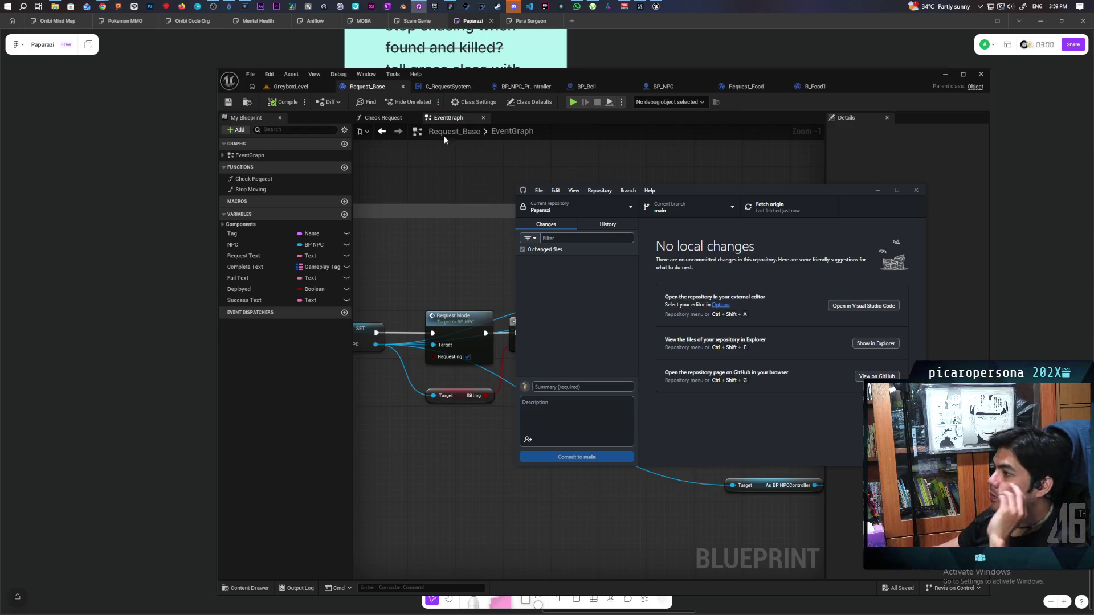
pyautogui.click(102, 6)
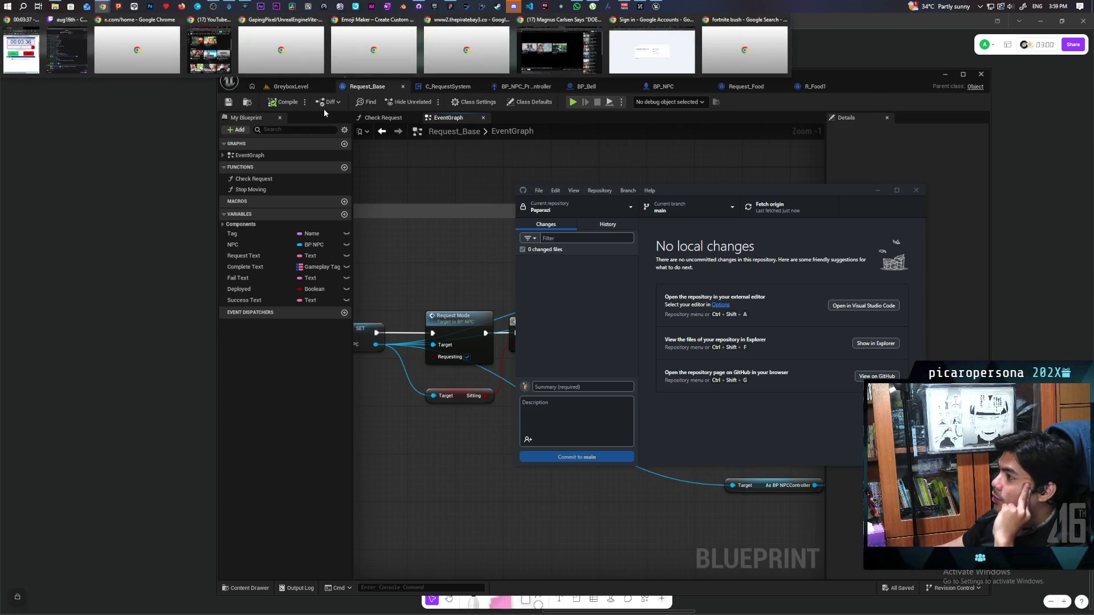
# - Close the Magnus Carlsen tab and maximize Chrome on 'The AI Data Center Crisis is Worse Than You Think'
pyautogui.click(542, 51)
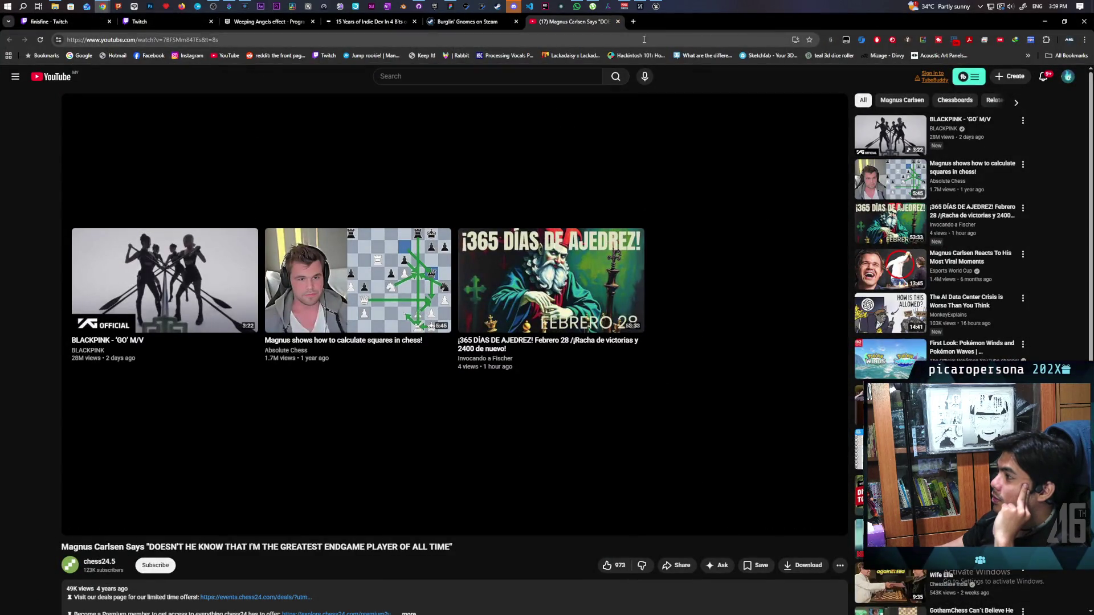
pyautogui.click(617, 21)
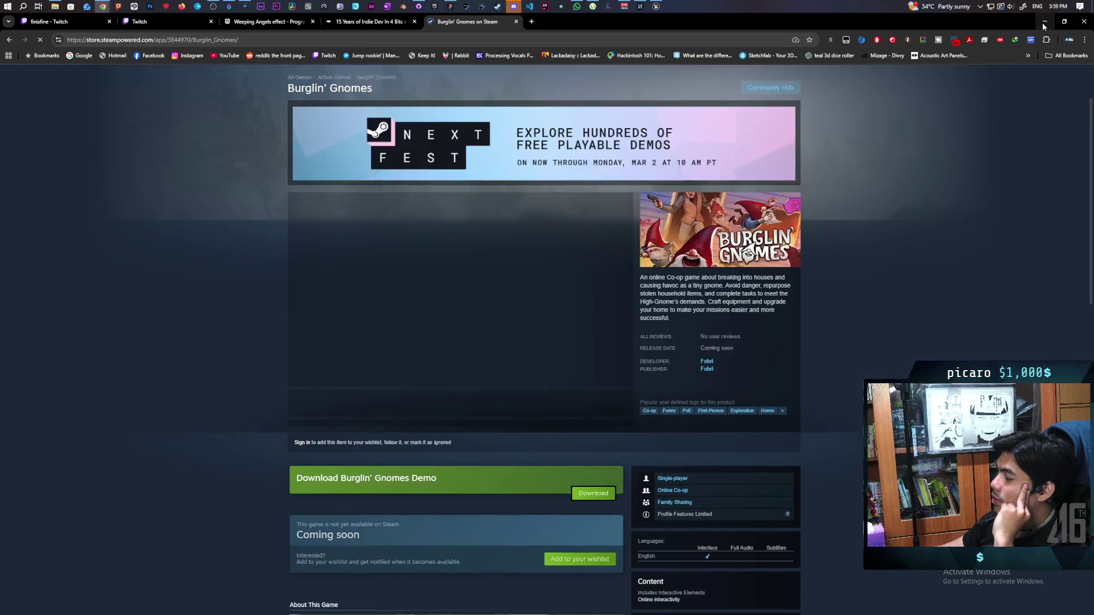
pyautogui.click(1041, 22)
pyautogui.moveTo(103, 8)
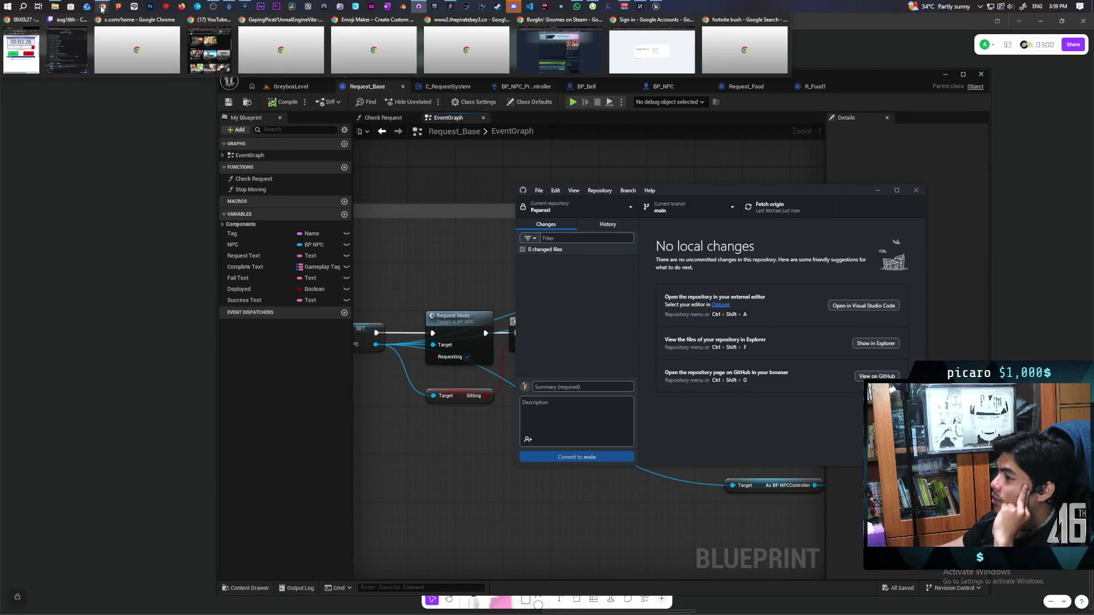
pyautogui.click(626, 51)
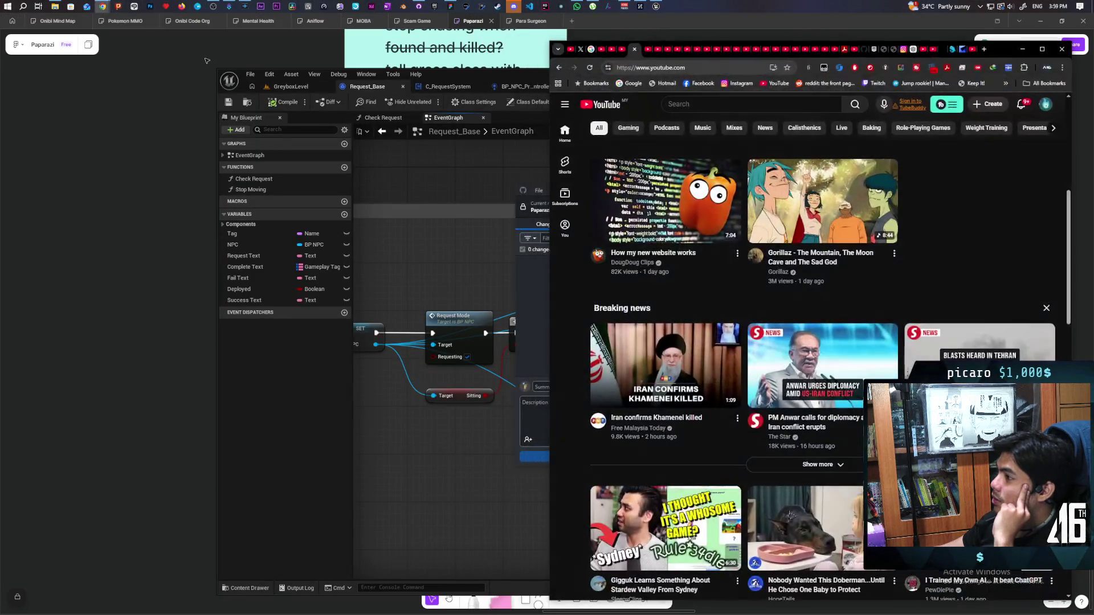
pyautogui.click(647, 50)
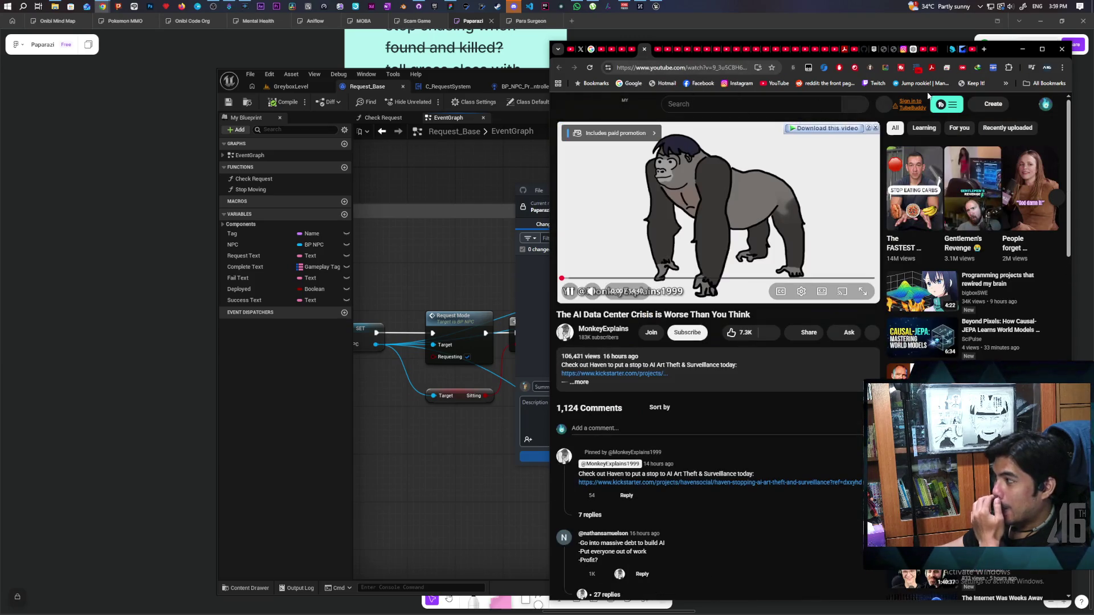
pyautogui.doubleClick(999, 50)
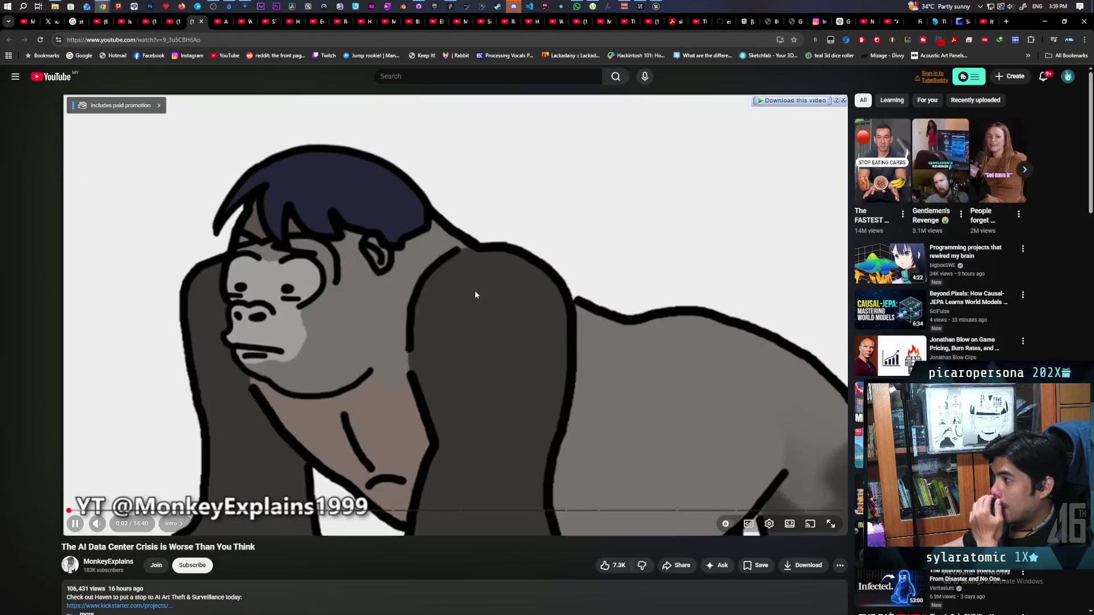
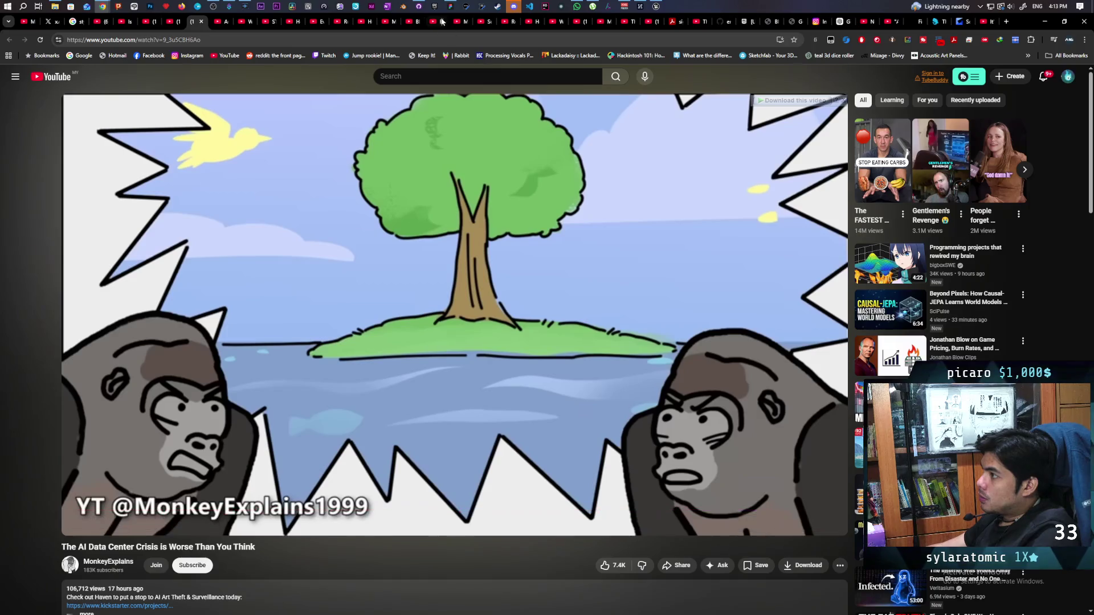
# - Check GitHub Desktop's repository status, then return to the AI Data Center video
pyautogui.click(419, 5)
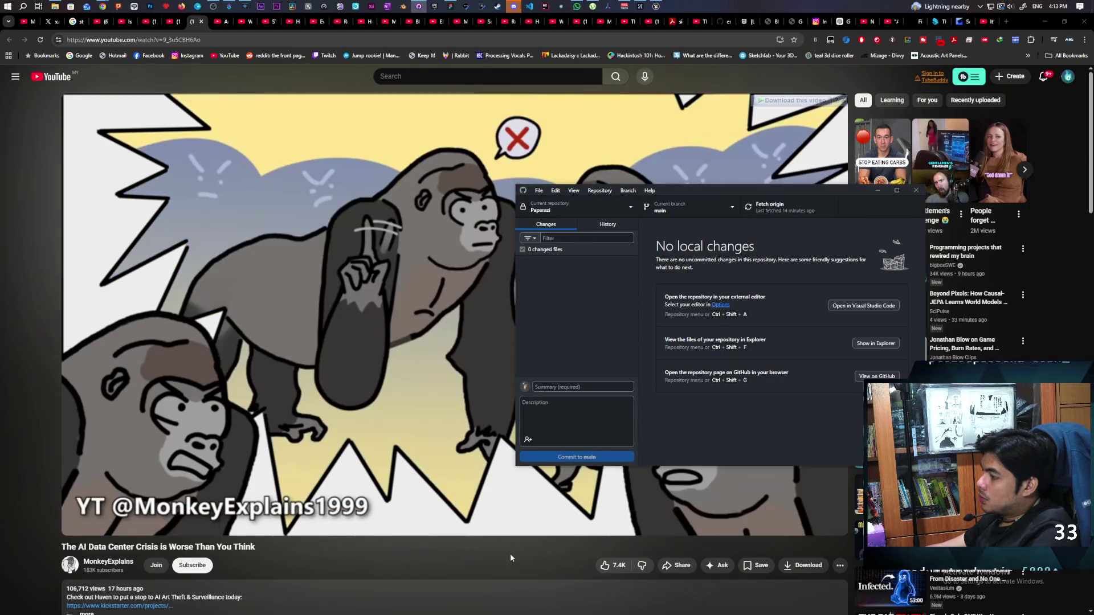
pyautogui.click(499, 561)
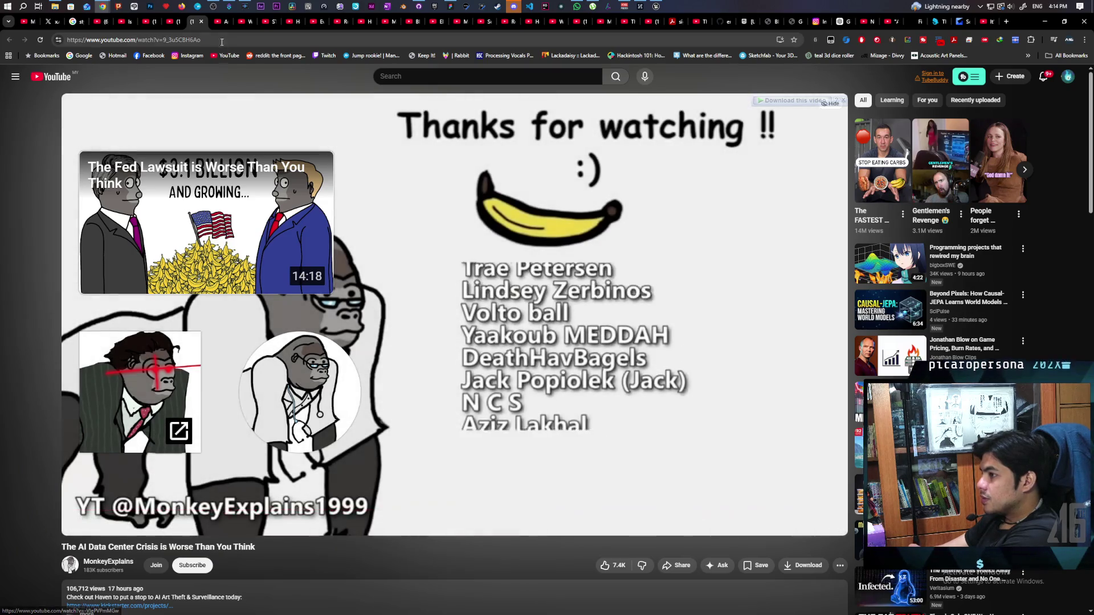
# - Close the AI Data Center video's tab and watch the Annulet Announcement Trailer to its end
pyautogui.hotkey('ctrl', 'w')
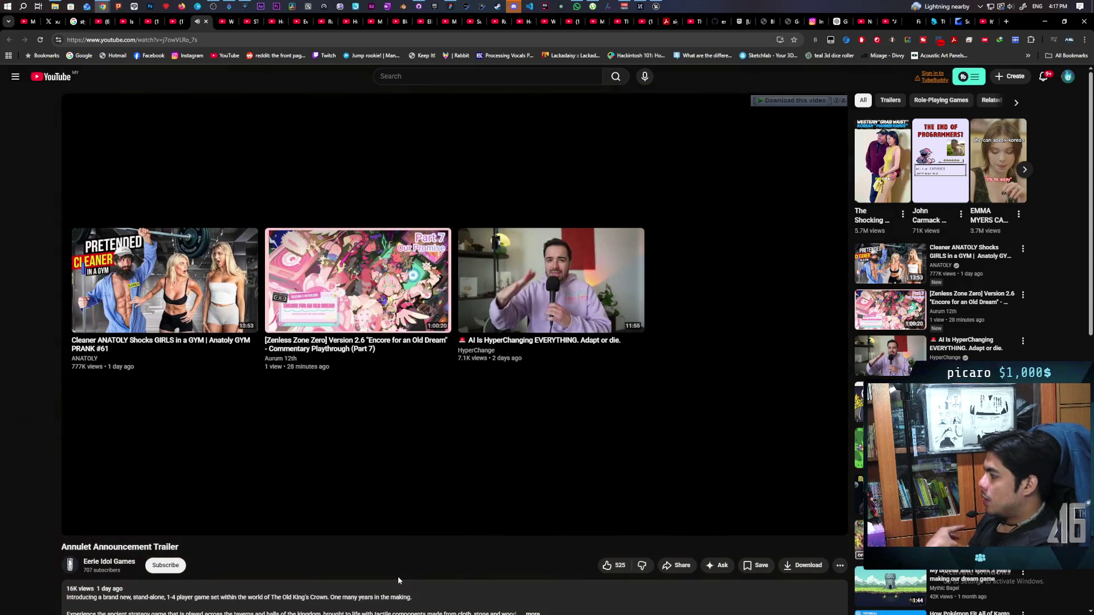
# - Close the Annulet tab, pause the We Are So Cooked trailer at 0:05, and bring up GitHub Desktop
pyautogui.click(205, 22)
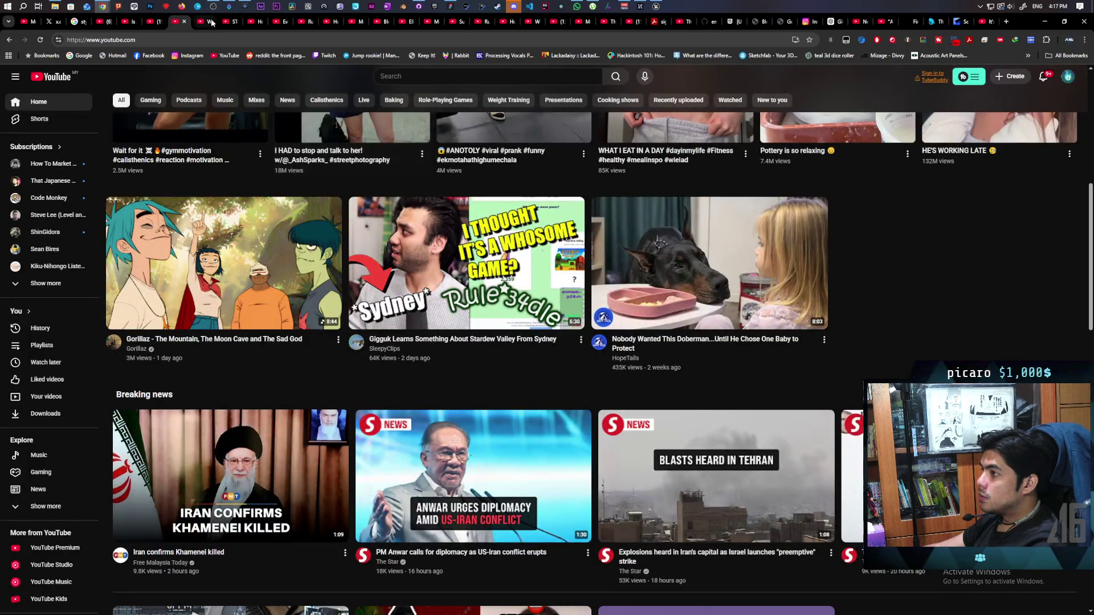
pyautogui.click(211, 23)
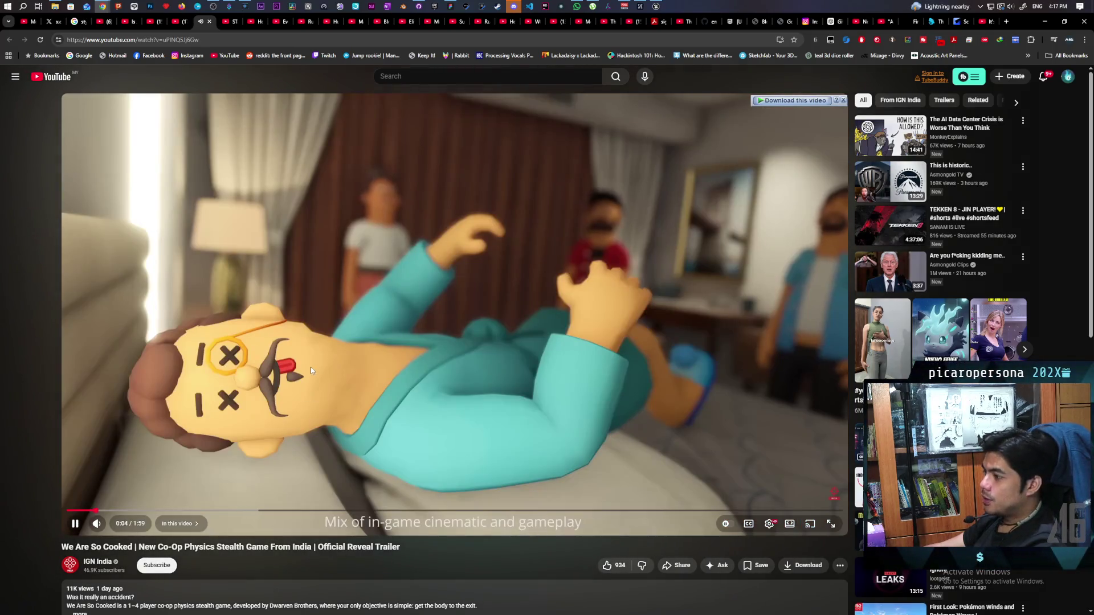
pyautogui.click(311, 371)
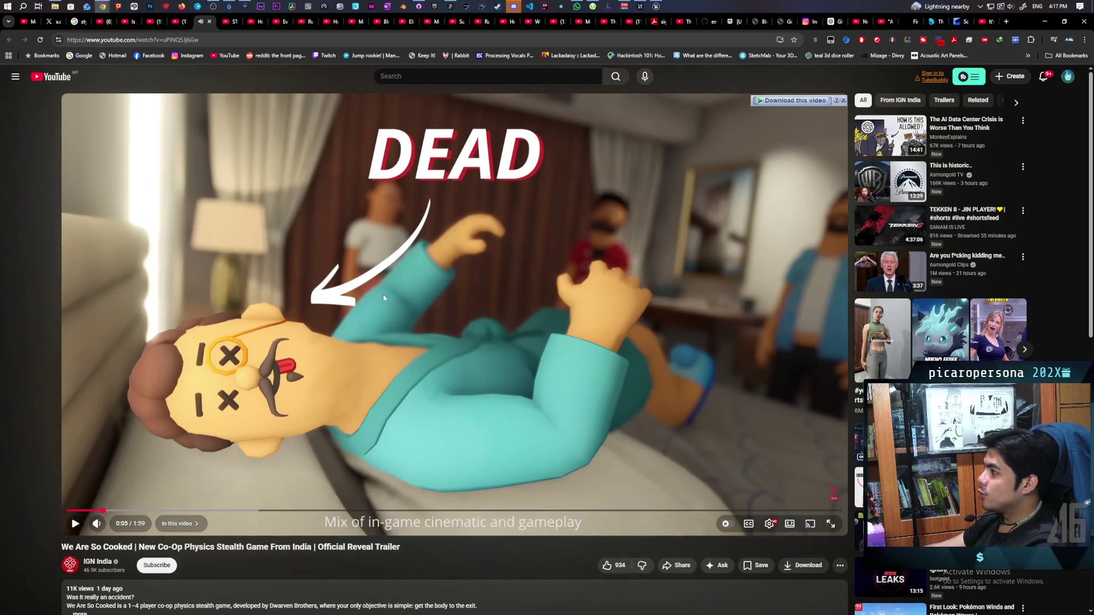
pyautogui.click(655, 6)
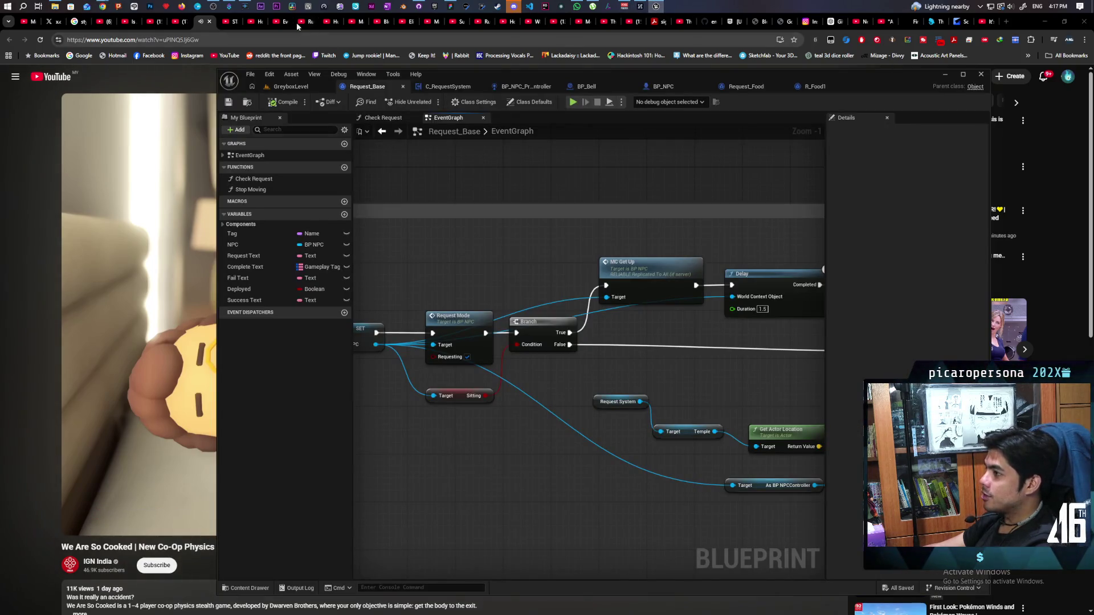
pyautogui.click(407, 8)
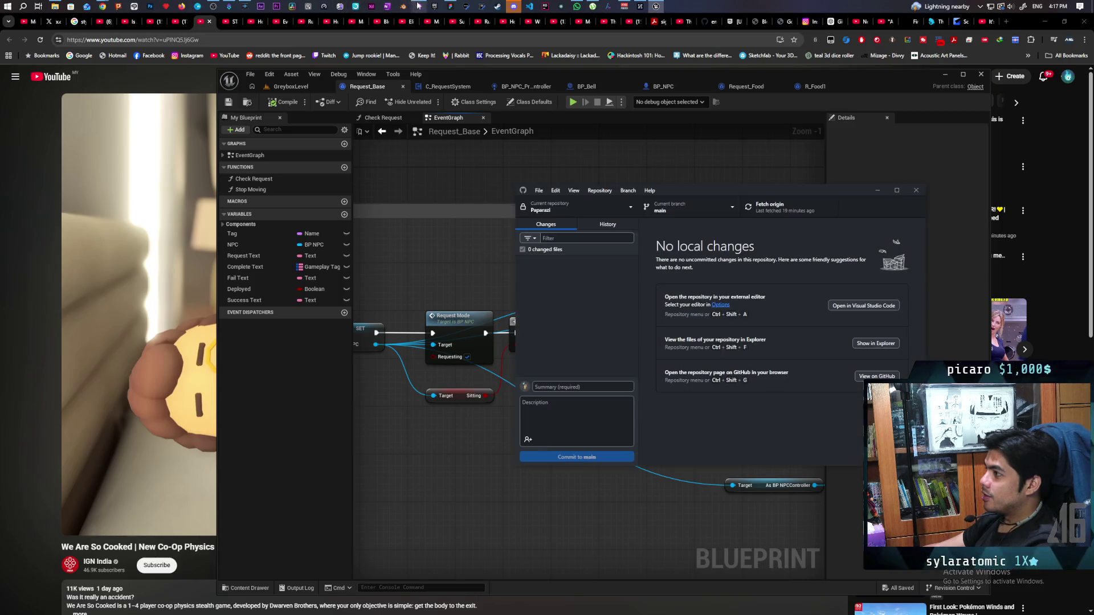
# - Review the 'swapped bytes and search delay' commit in GitHub Desktop's history, then switch to the Paparazi notes
pyautogui.click(617, 224)
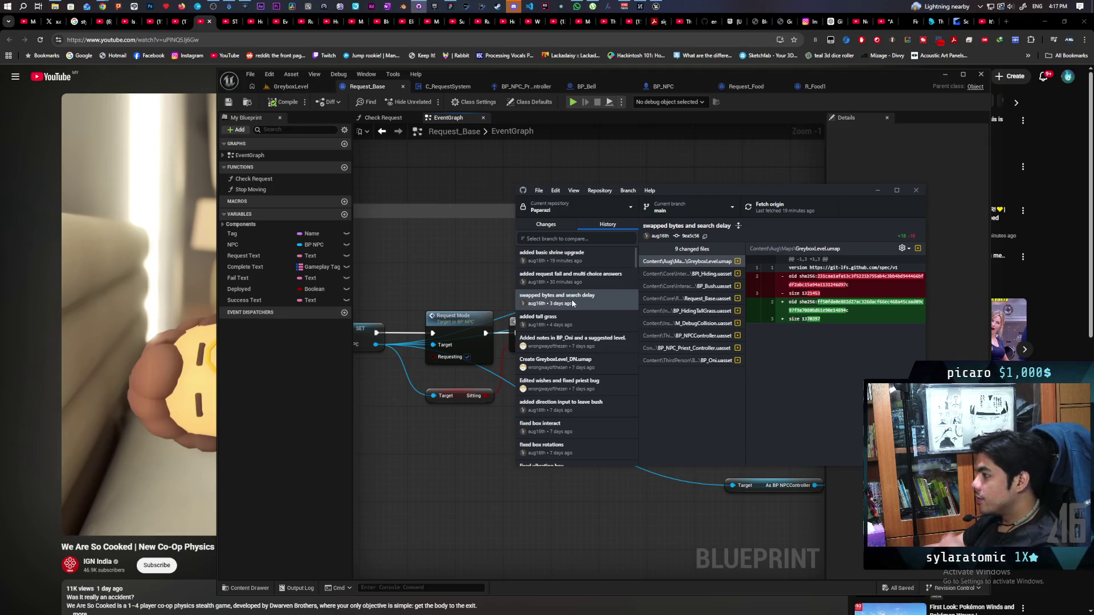
pyautogui.moveTo(572, 302)
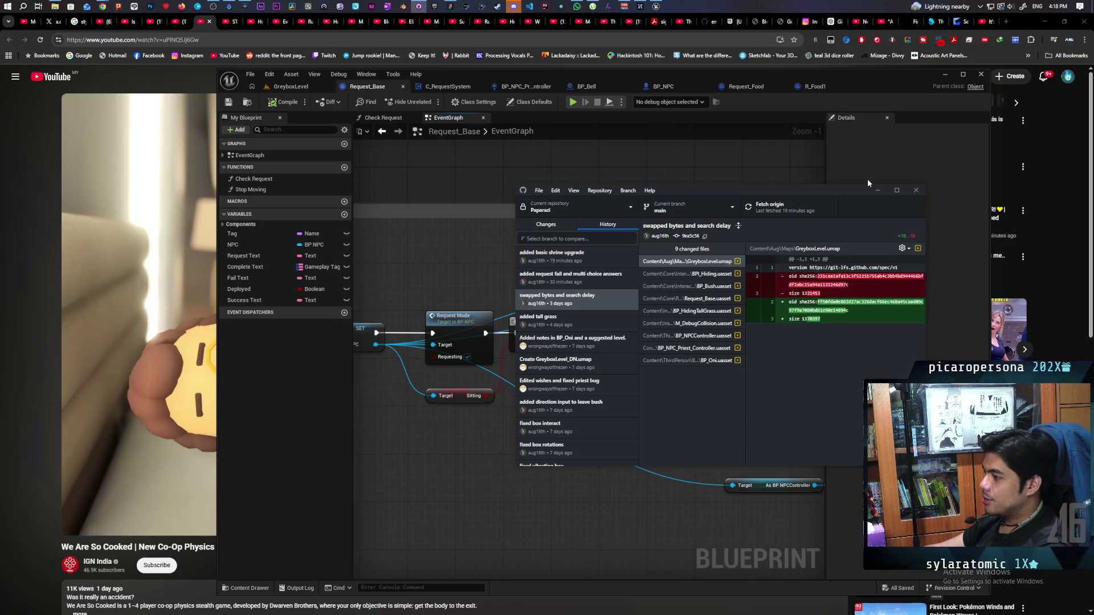
pyautogui.moveTo(201, 456)
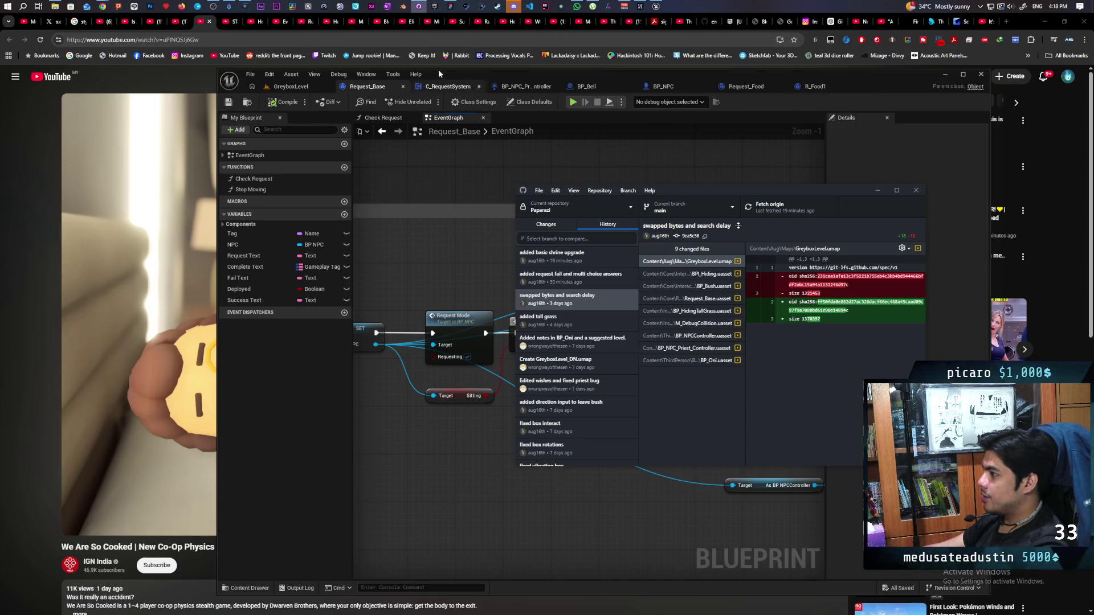
pyautogui.click(450, 6)
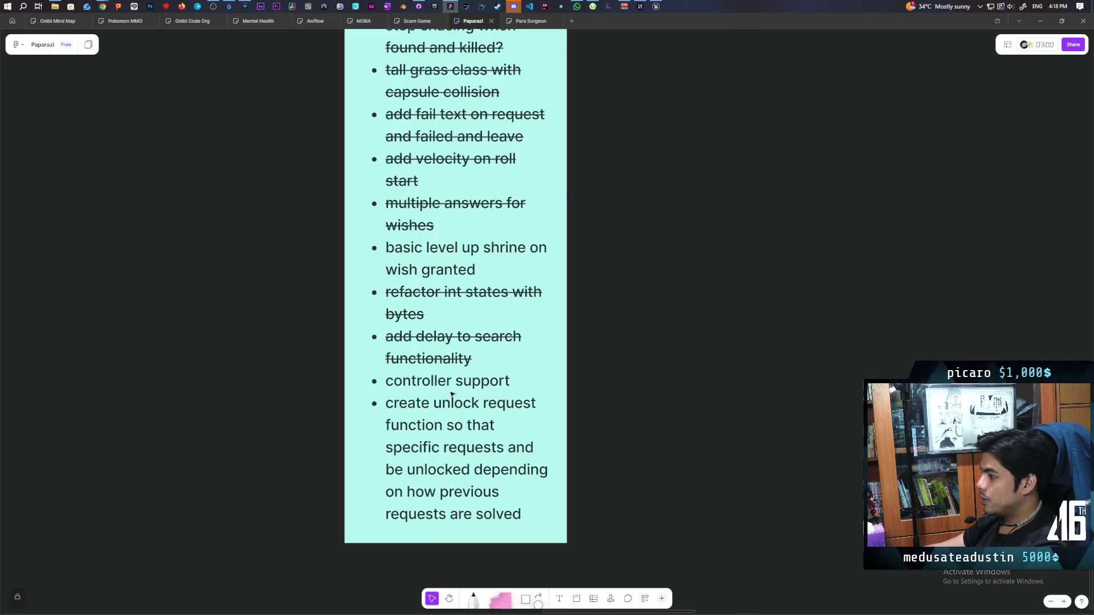
# - Strike through the 'basic level up shrine on wish granted' task on the Paparazi board
pyautogui.tripleClick(459, 259)
pyautogui.click(494, 569)
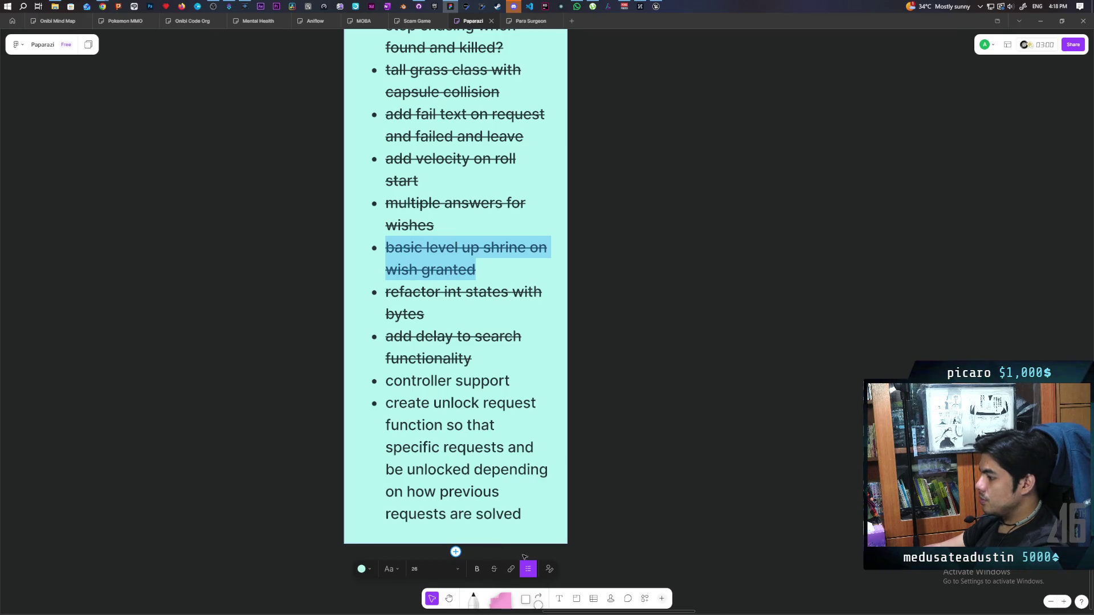
pyautogui.scroll(5, 504, 342)
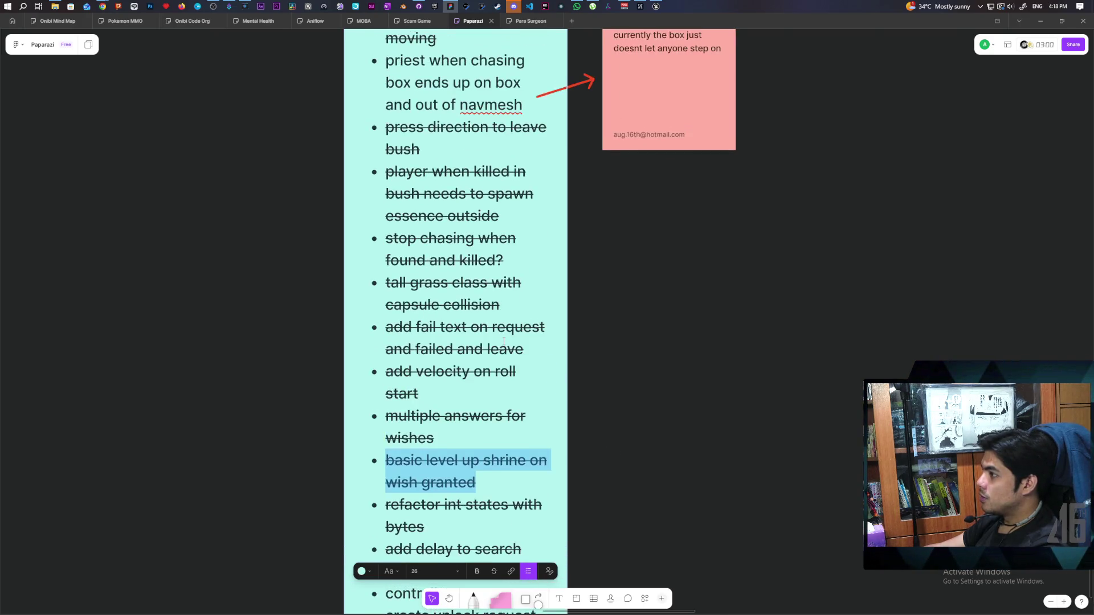
pyautogui.scroll(2, 503, 340)
pyautogui.scroll(-7, 503, 340)
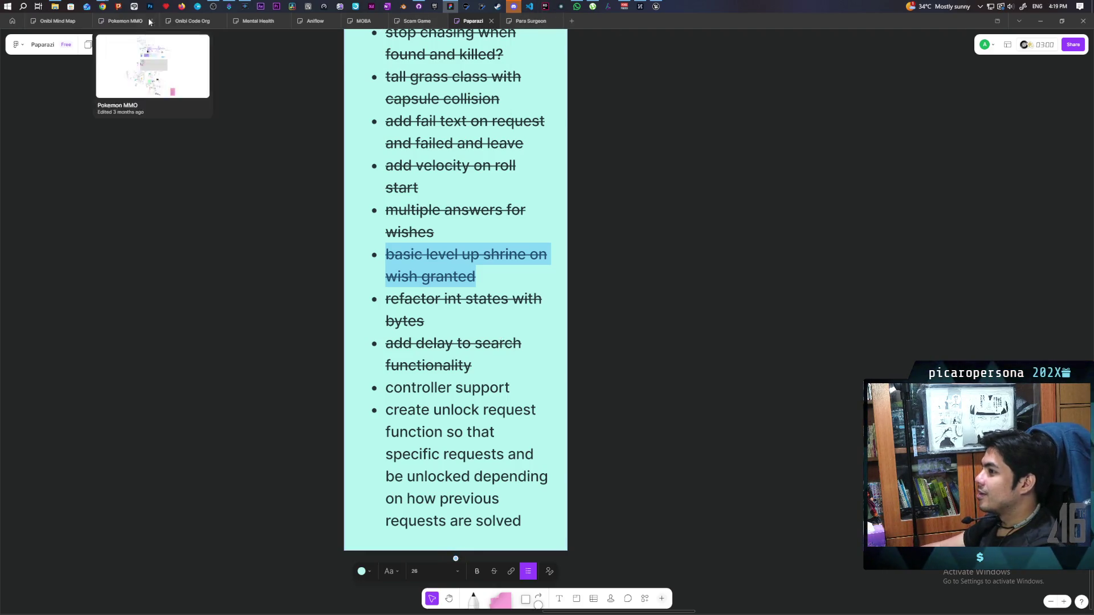
# - Play the We Are So Cooked trailer to 1:02, then pause it and step back one frame
pyautogui.moveTo(106, 4)
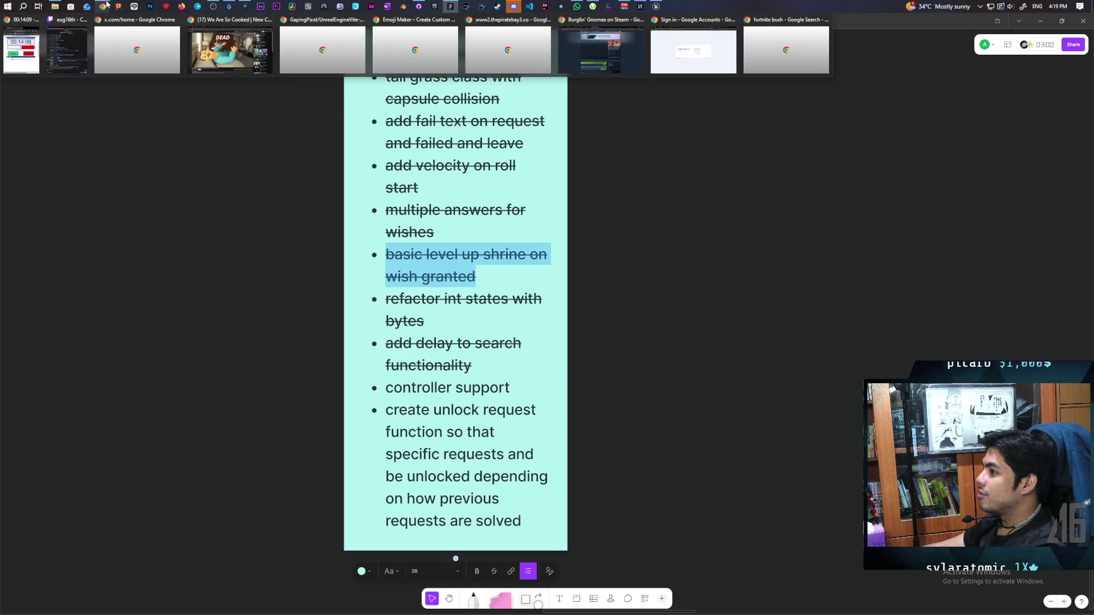
pyautogui.click(229, 50)
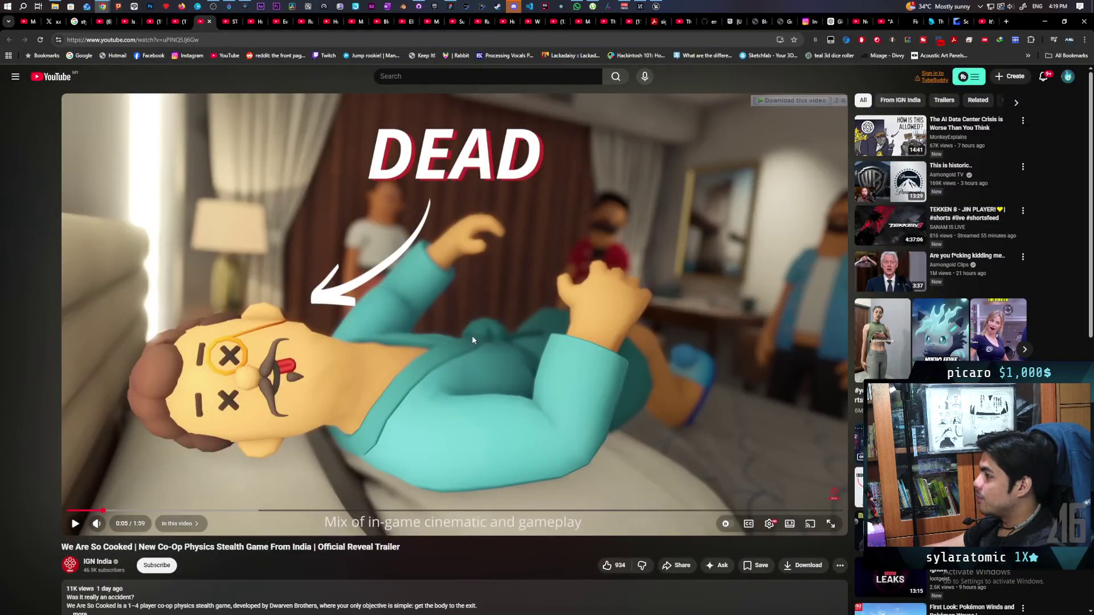
pyautogui.click(152, 403)
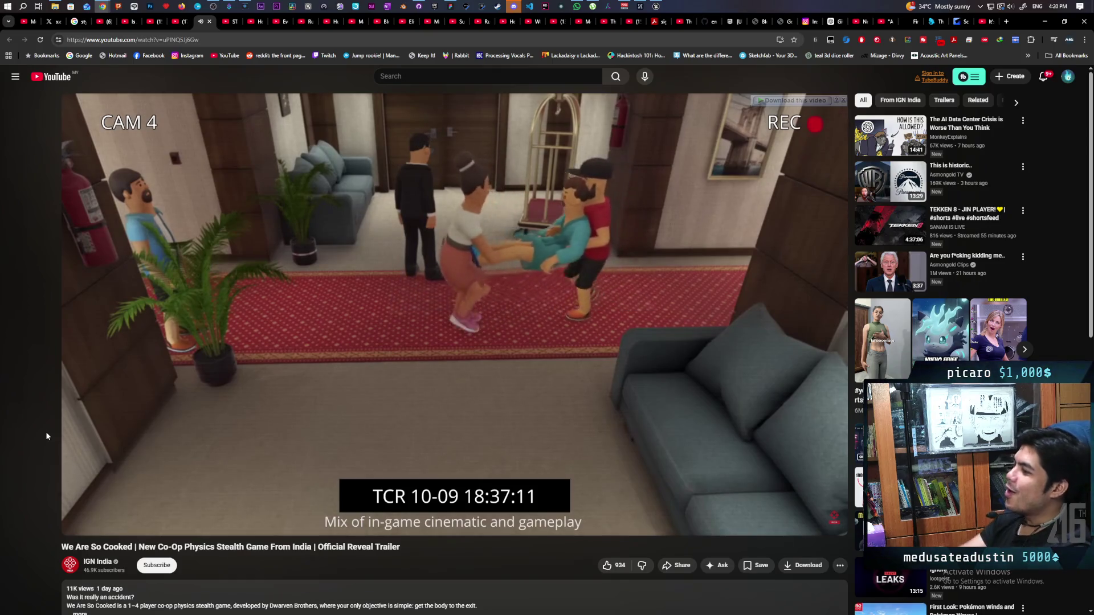
pyautogui.press('space')
pyautogui.press(',')
pyautogui.press(',')
pyautogui.press(',')
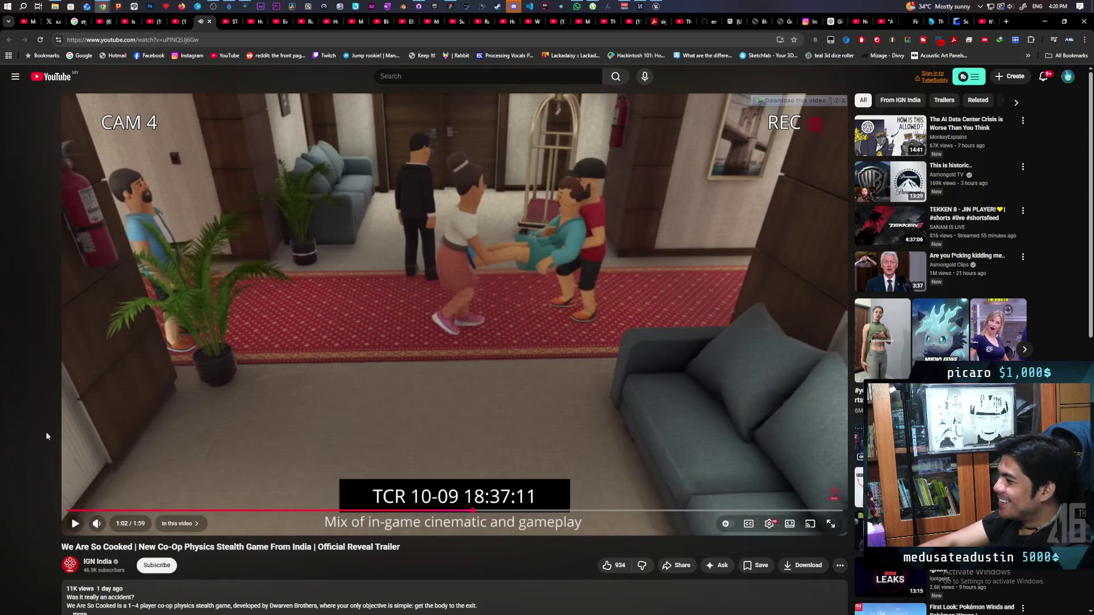